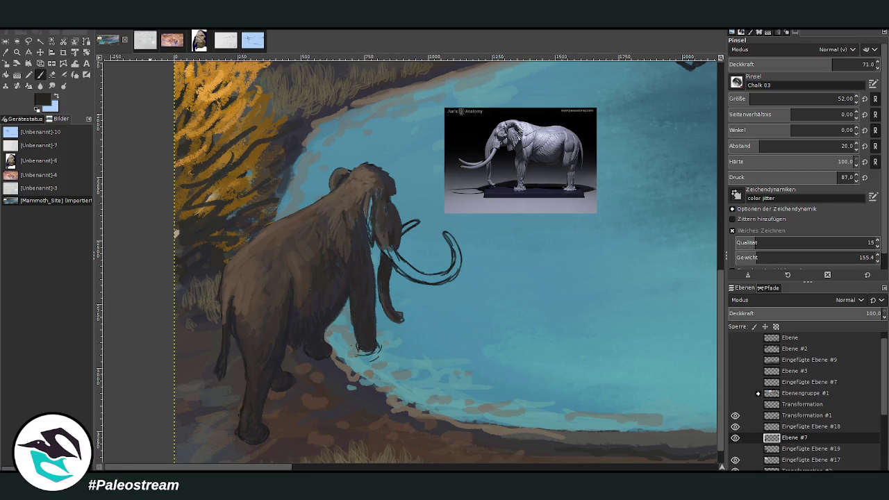
Check the open reference images, then paint a dark eye on the mammoth's head
{"action": "left_click", "coordinate": [223, 44]}
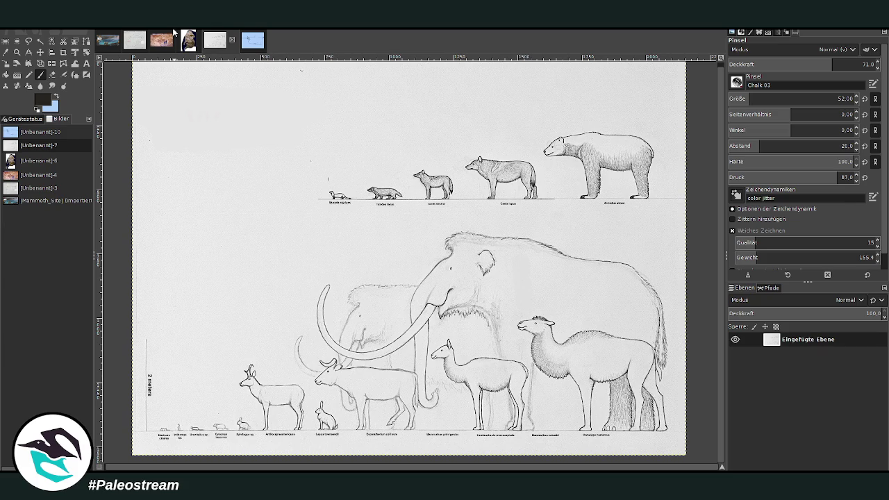
{"action": "left_click", "coordinate": [131, 43]}
{"action": "left_click", "coordinate": [107, 40]}
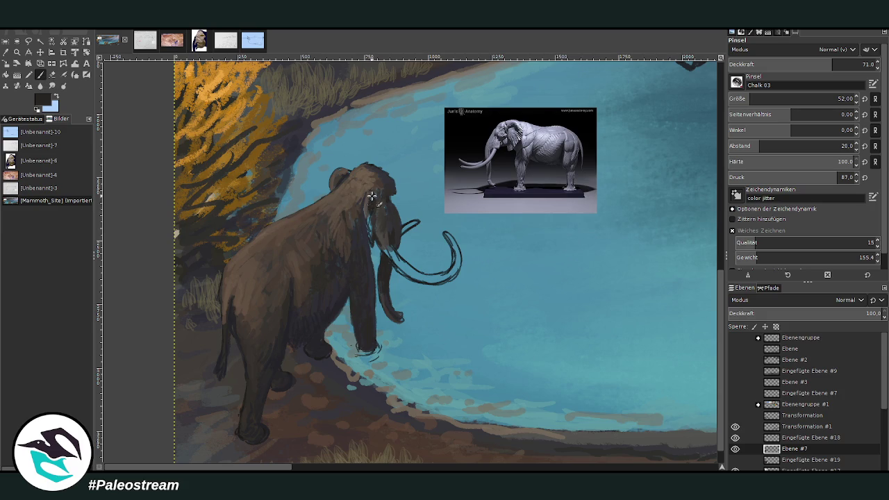
{"action": "left_click_drag", "start_coordinate": [385, 207], "coordinate": [391, 211]}
Show the skeleton photo layer, move it over the lake, and shift the elephant reference up
{"action": "left_click", "coordinate": [736, 460]}
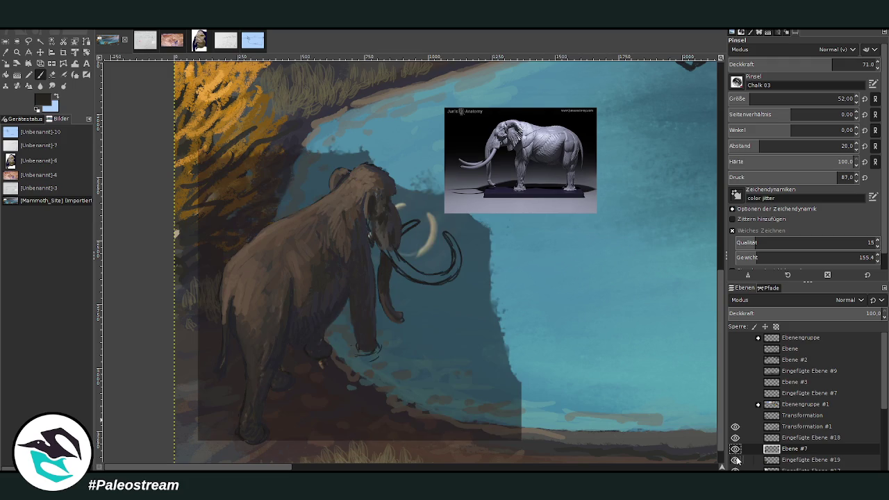
{"action": "key", "text": "m"}
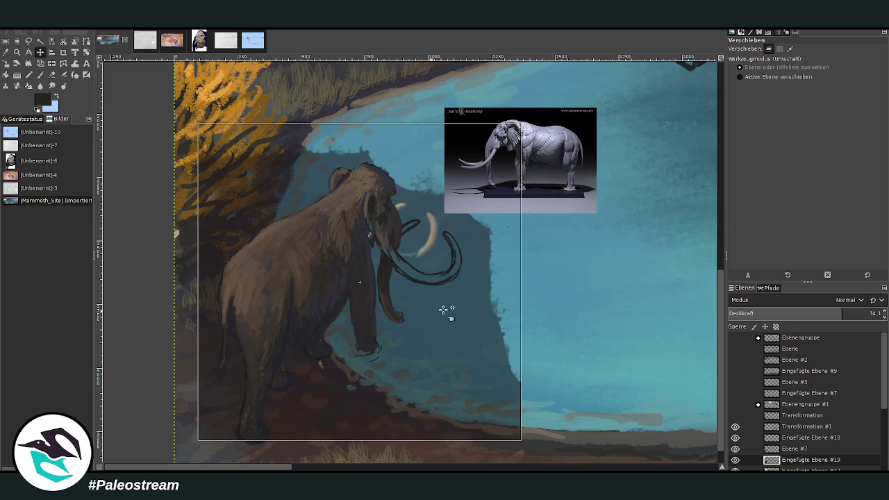
{"action": "left_click_drag", "start_coordinate": [436, 313], "coordinate": [621, 276]}
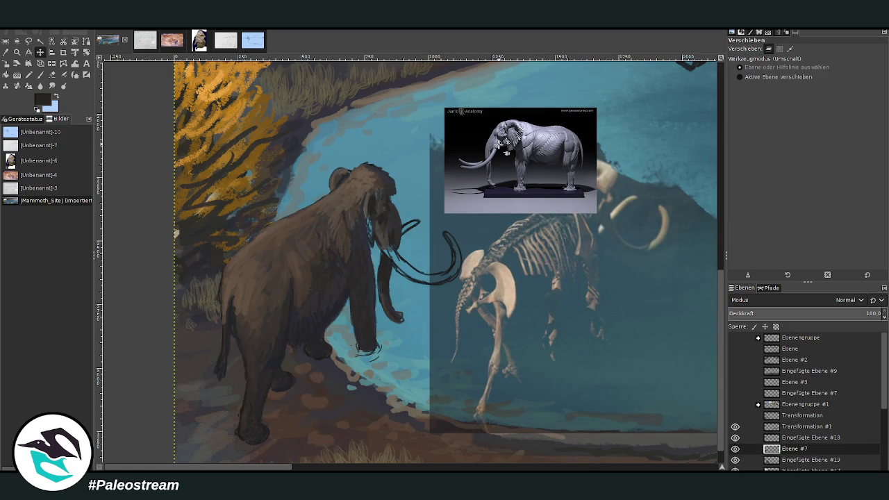
{"action": "left_click_drag", "start_coordinate": [499, 130], "coordinate": [492, 84]}
{"action": "left_click_drag", "start_coordinate": [512, 209], "coordinate": [510, 197]}
{"action": "mouse_move", "coordinate": [842, 316]}
{"action": "left_mouse_down"}
{"action": "mouse_move", "coordinate": [801, 315]}
{"action": "mouse_move", "coordinate": [870, 314]}
{"action": "left_mouse_up"}
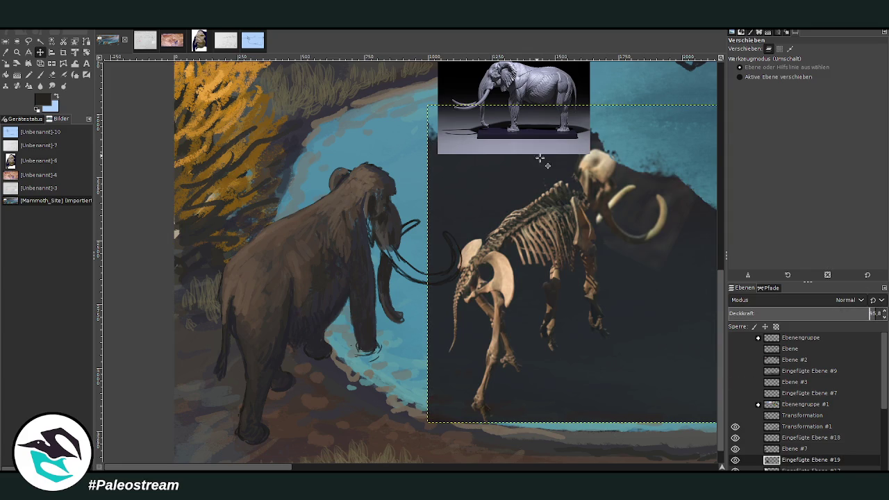
{"action": "left_click", "coordinate": [792, 448]}
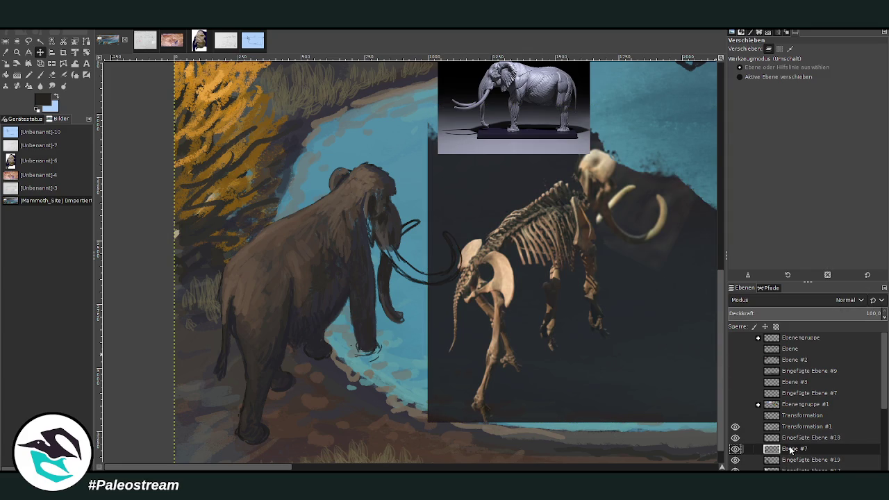
{"action": "left_click", "coordinate": [735, 450]}
Erase the bottom of the front foot and add dark strokes on the face and trunk
{"action": "key", "text": "p"}
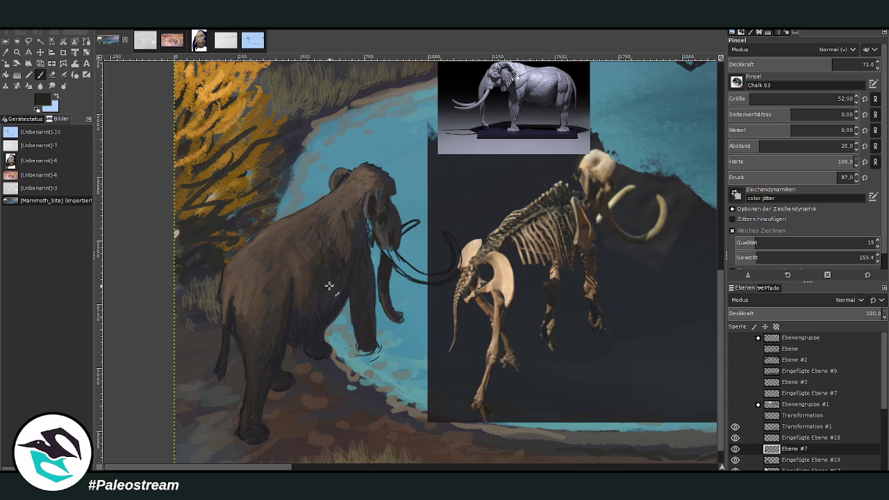
{"action": "left_click", "coordinate": [51, 75]}
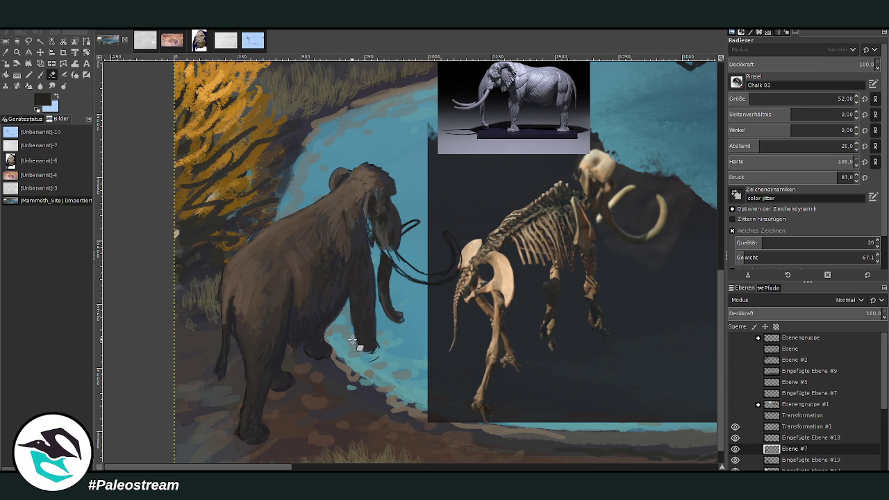
{"action": "left_click_drag", "start_coordinate": [377, 345], "coordinate": [359, 356]}
{"action": "left_click", "coordinate": [40, 75]}
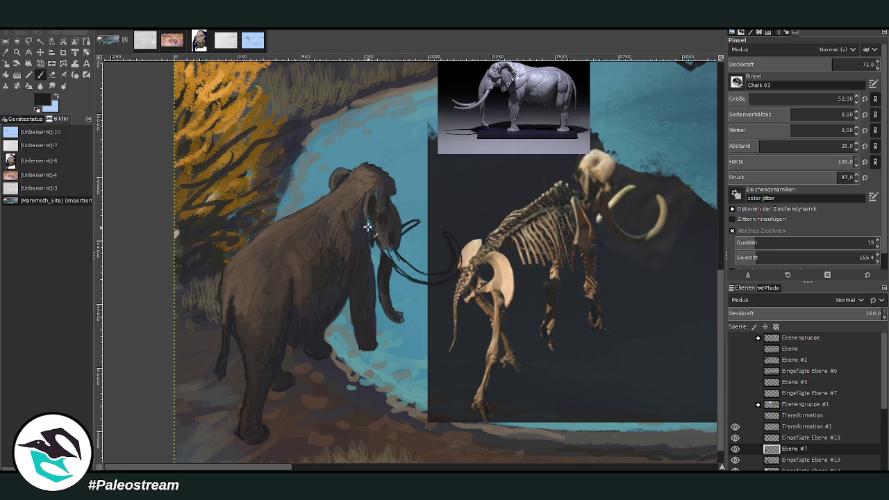
{"action": "left_click_drag", "start_coordinate": [371, 237], "coordinate": [395, 224]}
At opacity 57.1, paint sampled light strokes along the trunk and a mark on the head
{"action": "key", "text": "less"}
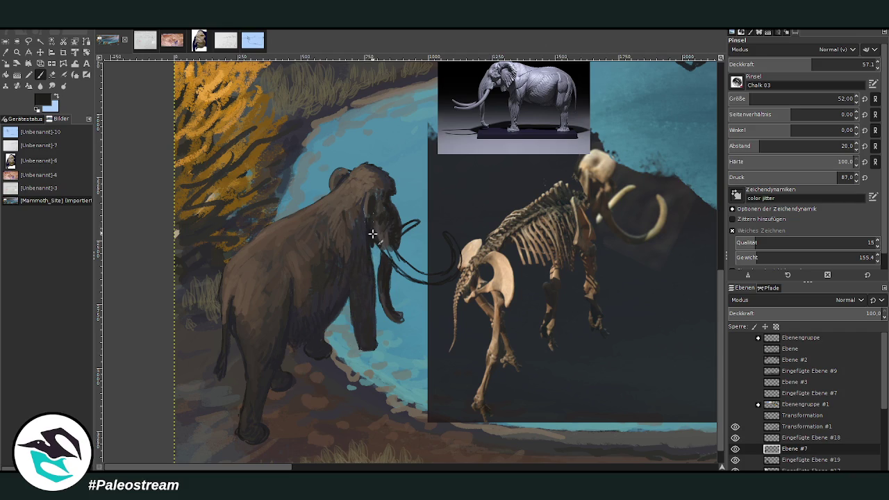
{"action": "key", "text": "o"}
{"action": "left_click", "coordinate": [396, 235]}
{"action": "key", "text": "p"}
{"action": "mouse_move", "coordinate": [391, 245]}
{"action": "left_mouse_down"}
{"action": "mouse_move", "coordinate": [386, 227]}
{"action": "mouse_move", "coordinate": [397, 242]}
{"action": "left_mouse_up"}
{"action": "mouse_move", "coordinate": [386, 208]}
{"action": "left_mouse_down"}
{"action": "mouse_move", "coordinate": [370, 191]}
{"action": "mouse_move", "coordinate": [390, 196]}
{"action": "left_mouse_up"}
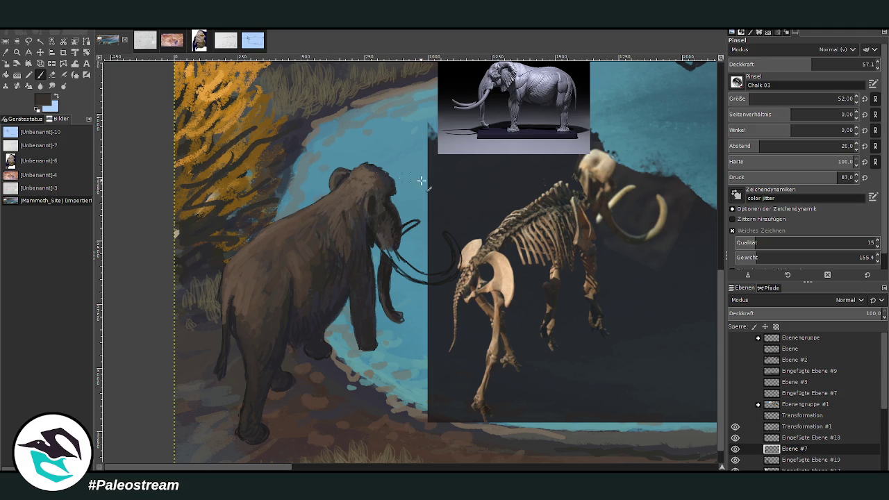
Choose a brighter paint colour and hide the skeleton photo layer
{"action": "left_click", "coordinate": [546, 379], "text": "ctrl"}
{"action": "left_click", "coordinate": [499, 374], "text": "ctrl"}
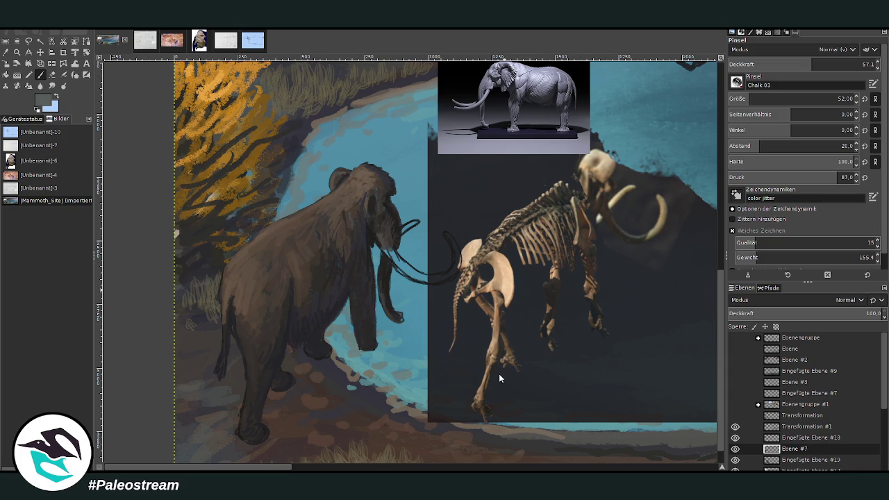
{"action": "left_click", "coordinate": [736, 460]}
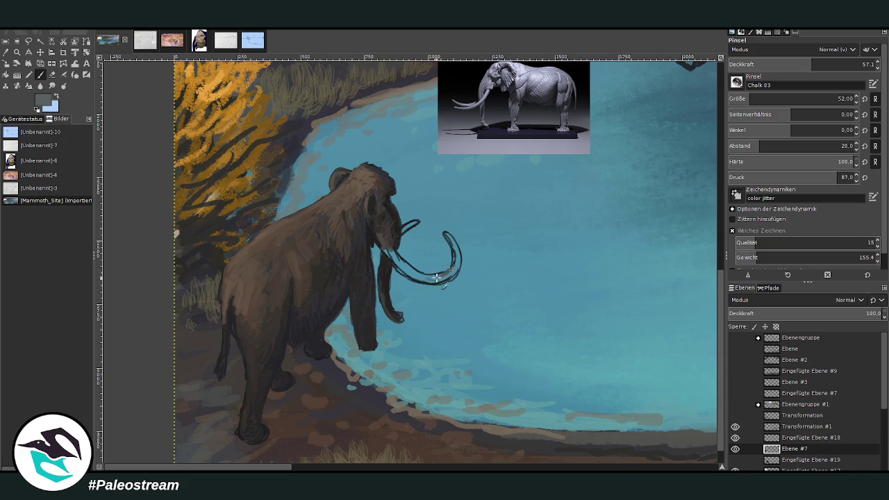
At opacity 80.8, fill the hollow tusk grey and paint the second tusk beside the trunk
{"action": "left_click_drag", "start_coordinate": [821, 61], "coordinate": [847, 63]}
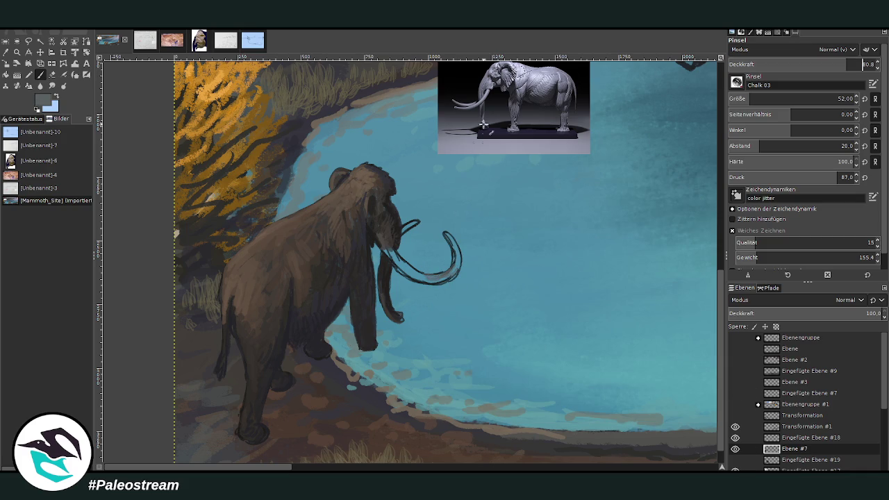
{"action": "mouse_move", "coordinate": [452, 253]}
{"action": "left_mouse_down"}
{"action": "mouse_move", "coordinate": [448, 236]}
{"action": "mouse_move", "coordinate": [448, 281]}
{"action": "mouse_move", "coordinate": [453, 254]}
{"action": "mouse_move", "coordinate": [453, 267]}
{"action": "mouse_move", "coordinate": [438, 276]}
{"action": "mouse_move", "coordinate": [420, 278]}
{"action": "mouse_move", "coordinate": [443, 275]}
{"action": "mouse_move", "coordinate": [392, 259]}
{"action": "mouse_move", "coordinate": [413, 278]}
{"action": "mouse_move", "coordinate": [424, 275]}
{"action": "mouse_move", "coordinate": [387, 249]}
{"action": "mouse_move", "coordinate": [397, 264]}
{"action": "mouse_move", "coordinate": [446, 276]}
{"action": "left_mouse_up"}
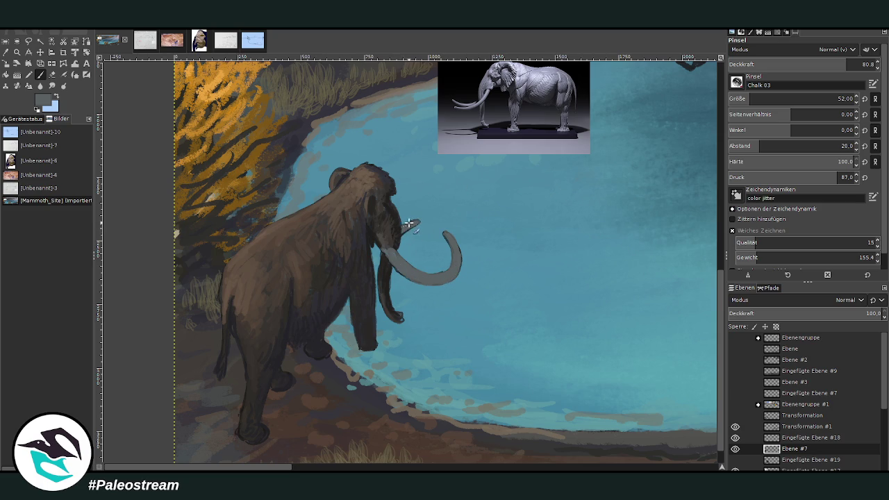
{"action": "left_click_drag", "start_coordinate": [417, 222], "coordinate": [387, 254]}
Lower brush opacity to 53.6 and sample dark brown from the mammoth's body
{"action": "left_click", "coordinate": [808, 64]}
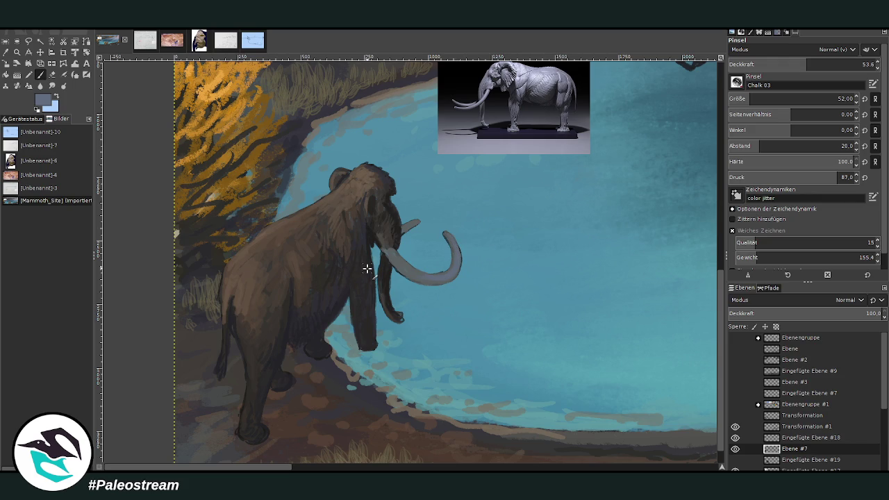
{"action": "key", "text": "o"}
{"action": "left_click", "coordinate": [356, 270]}
{"action": "left_click", "coordinate": [40, 74]}
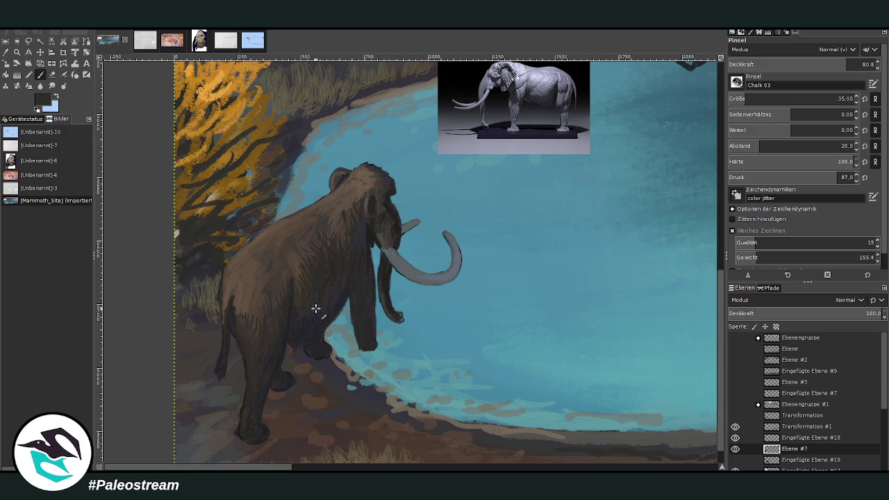
Enlarge the brush to size 119 and sample the lake's teal water colour
{"action": "key", "text": "o"}
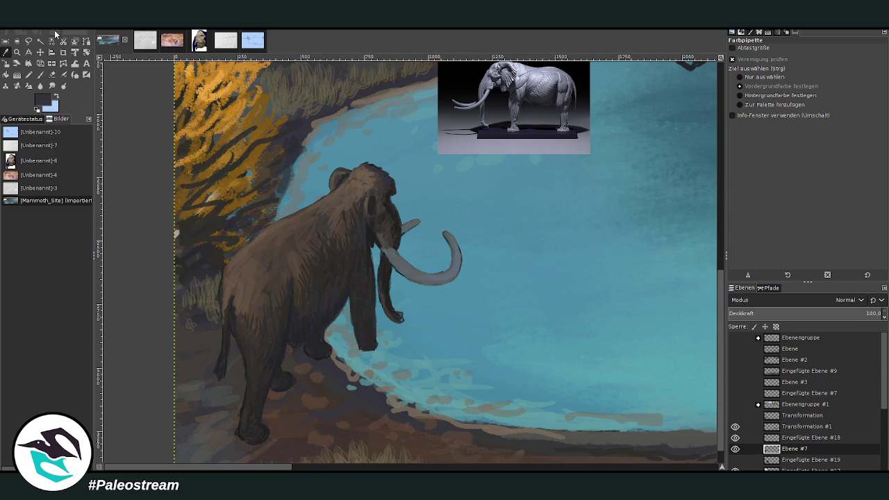
{"action": "left_click", "coordinate": [40, 74]}
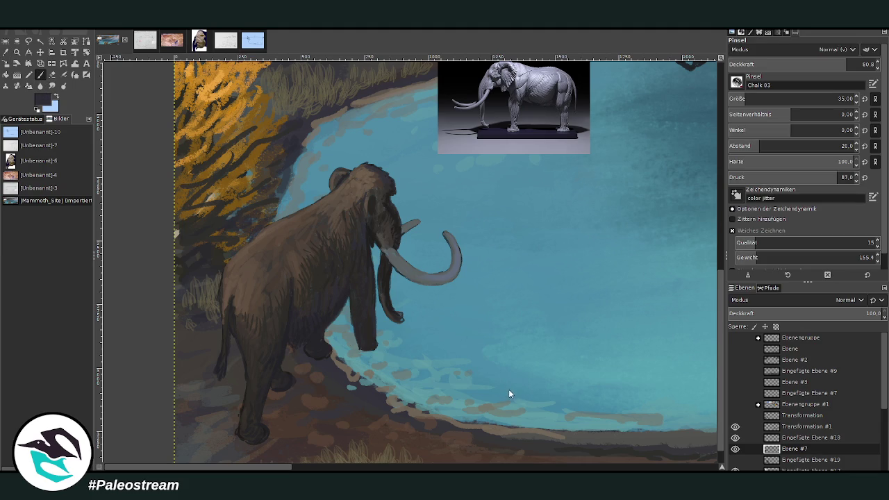
{"action": "left_click_drag", "start_coordinate": [799, 99], "coordinate": [834, 99]}
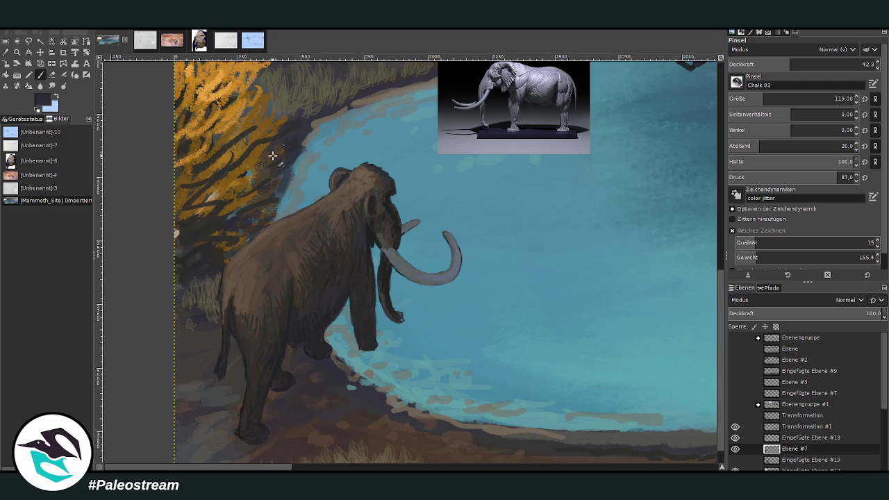
{"action": "key", "text": "o"}
{"action": "left_click", "coordinate": [408, 336]}
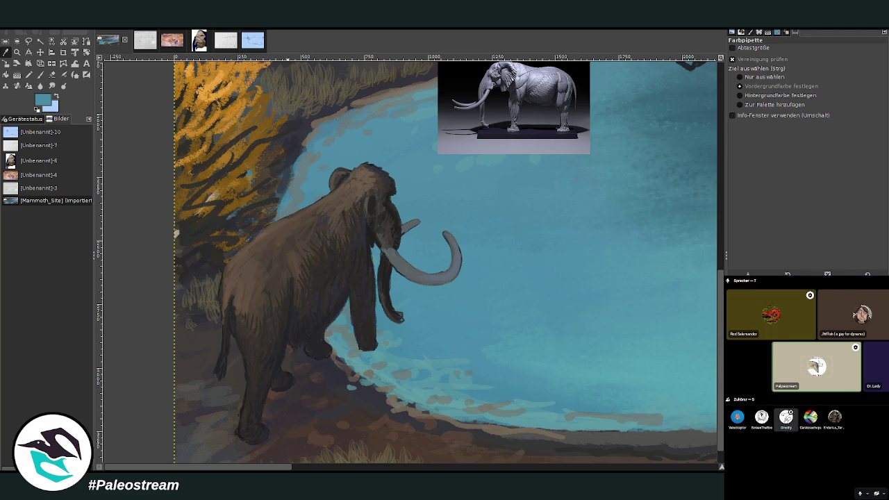
{"action": "right_click", "coordinate": [795, 353]}
{"action": "key", "text": "Escape"}
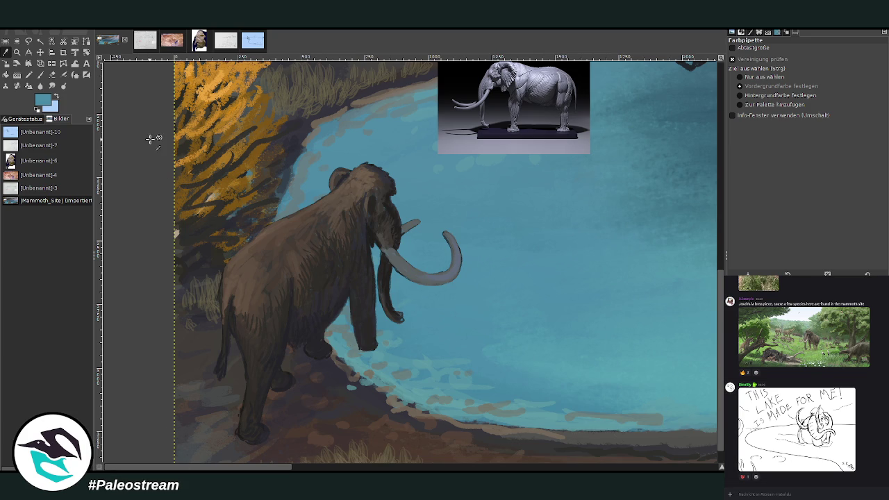
{"action": "left_click", "coordinate": [40, 74]}
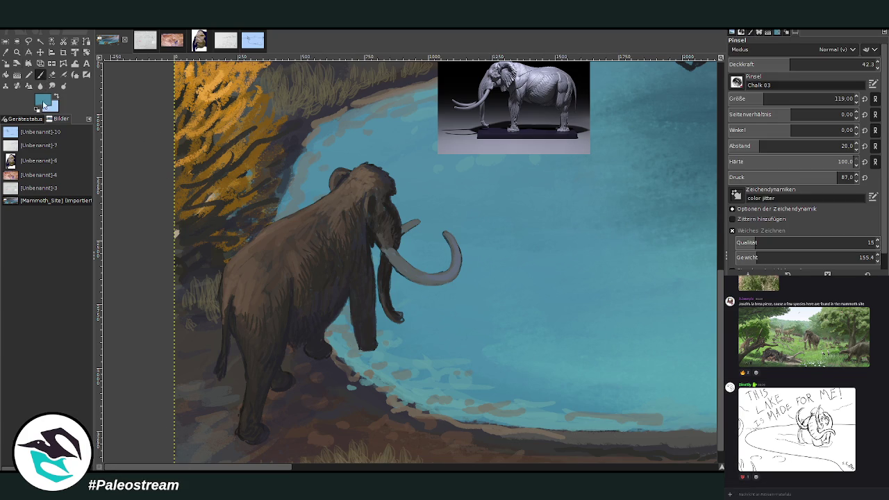
At opacity 30.3, paint translucent light-blue water strokes around the front foot
{"action": "key", "text": "o"}
{"action": "left_click", "coordinate": [410, 308]}
{"action": "left_click", "coordinate": [40, 74]}
{"action": "scroll", "coordinate": [771, 99], "scroll_direction": "up", "scroll_amount": 3}
{"action": "left_click", "coordinate": [773, 64]}
{"action": "mouse_move", "coordinate": [362, 353]}
{"action": "left_mouse_down"}
{"action": "mouse_move", "coordinate": [353, 340]}
{"action": "mouse_move", "coordinate": [371, 337]}
{"action": "mouse_move", "coordinate": [383, 348]}
{"action": "mouse_move", "coordinate": [413, 335]}
{"action": "mouse_move", "coordinate": [371, 324]}
{"action": "mouse_move", "coordinate": [361, 364]}
{"action": "left_mouse_up"}
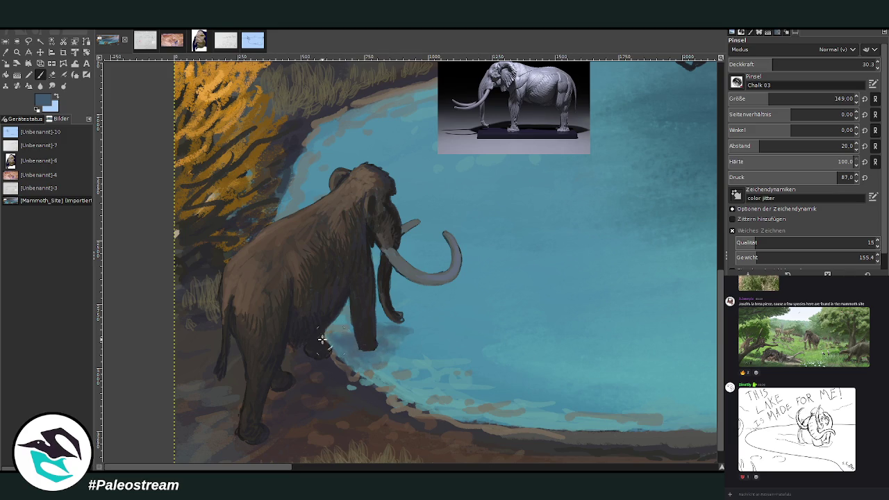
Paint dark shoreline ripples with brush sizes 57 and 82 at opacity 23.3
{"action": "left_click", "coordinate": [761, 98]}
{"action": "mouse_move", "coordinate": [423, 361]}
{"action": "left_mouse_down"}
{"action": "mouse_move", "coordinate": [584, 417]}
{"action": "mouse_move", "coordinate": [517, 385]}
{"action": "left_mouse_up"}
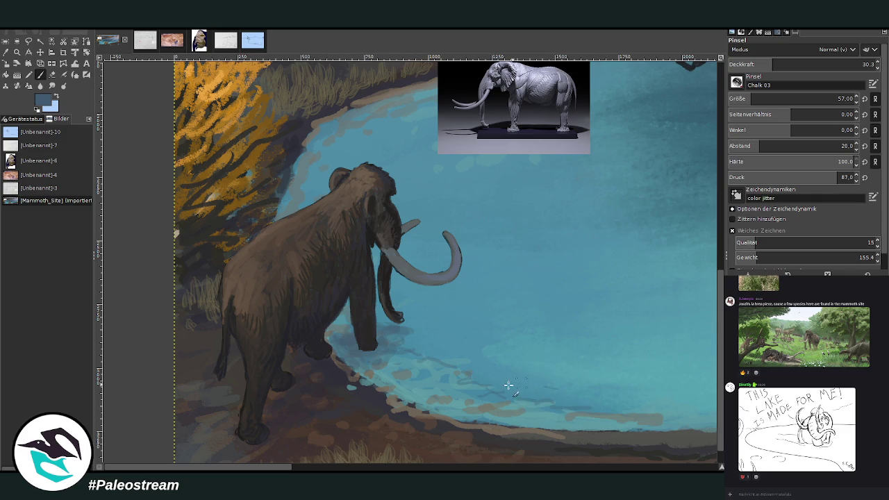
{"action": "left_click", "coordinate": [756, 99]}
{"action": "left_click", "coordinate": [763, 64]}
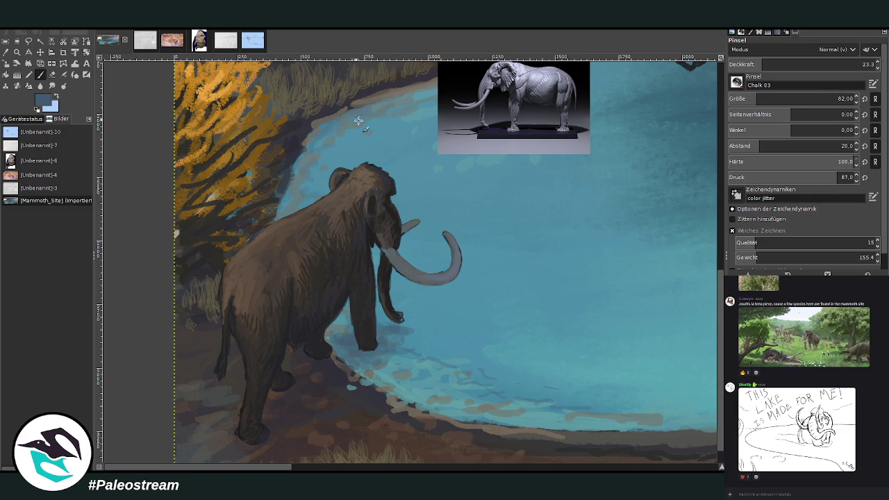
{"action": "left_click_drag", "start_coordinate": [456, 353], "coordinate": [563, 389]}
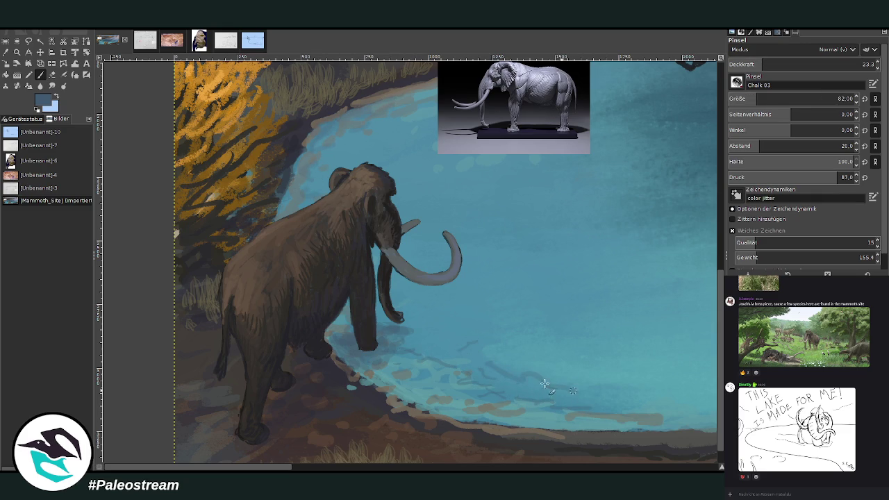
Smudge the paint near the trunk tip and front foot with a size-154 Smudge brush
{"action": "left_click", "coordinate": [52, 85]}
{"action": "left_click", "coordinate": [768, 99]}
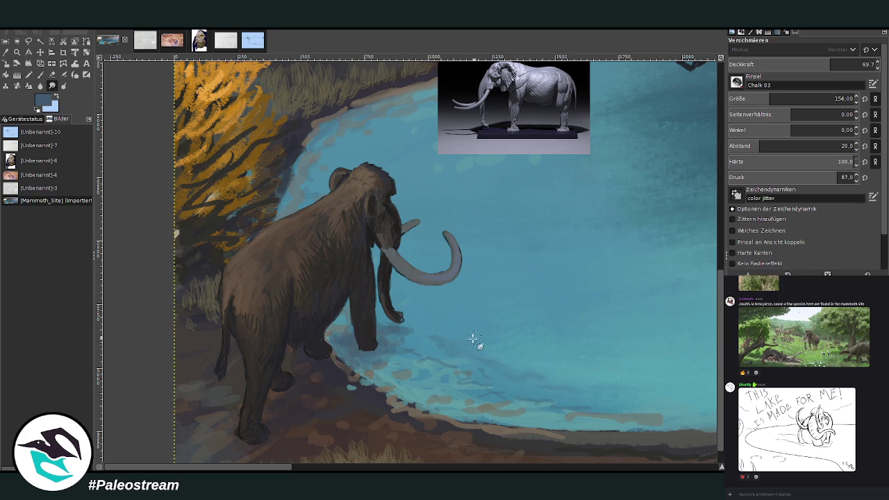
{"action": "mouse_move", "coordinate": [421, 343]}
{"action": "left_mouse_down"}
{"action": "mouse_move", "coordinate": [349, 362]}
{"action": "mouse_move", "coordinate": [358, 372]}
{"action": "left_mouse_up"}
Paint brown fur strokes along the mammoth's flank at size 94, opacity 40.1
{"action": "key", "text": "o"}
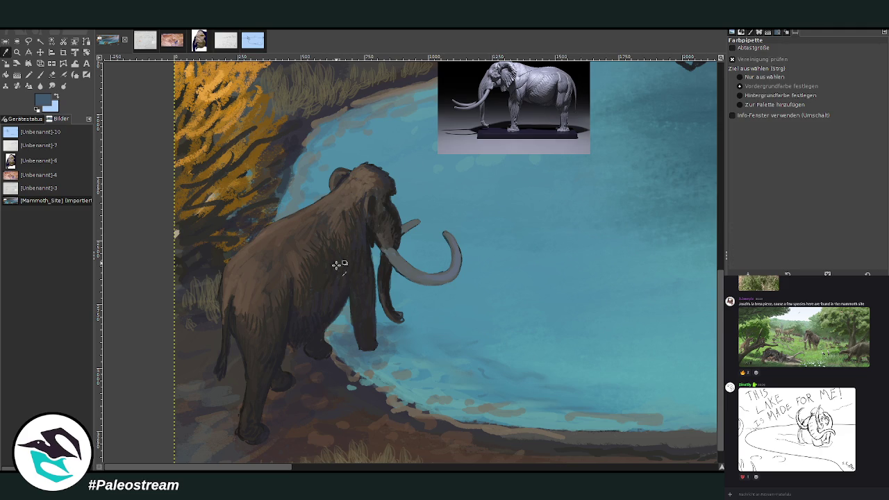
{"action": "left_click", "coordinate": [355, 240]}
{"action": "key", "text": "p"}
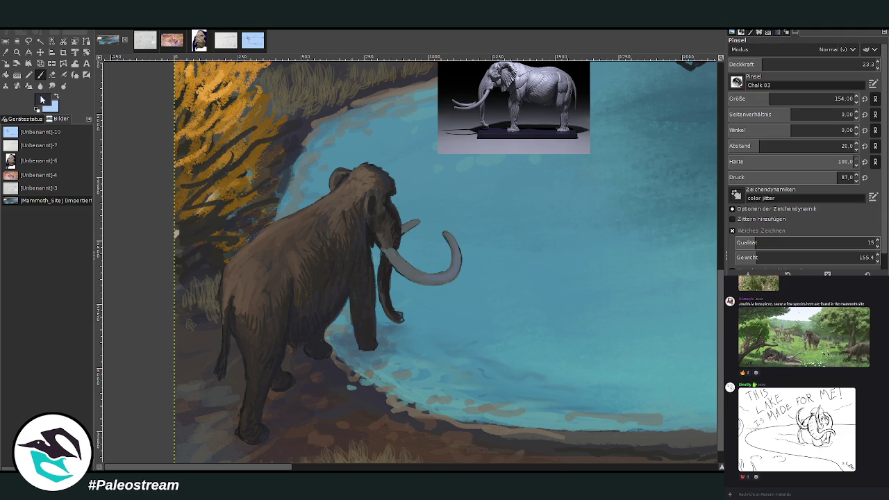
{"action": "left_click", "coordinate": [506, 383], "text": "ctrl"}
{"action": "left_click", "coordinate": [778, 65]}
{"action": "left_click", "coordinate": [758, 99]}
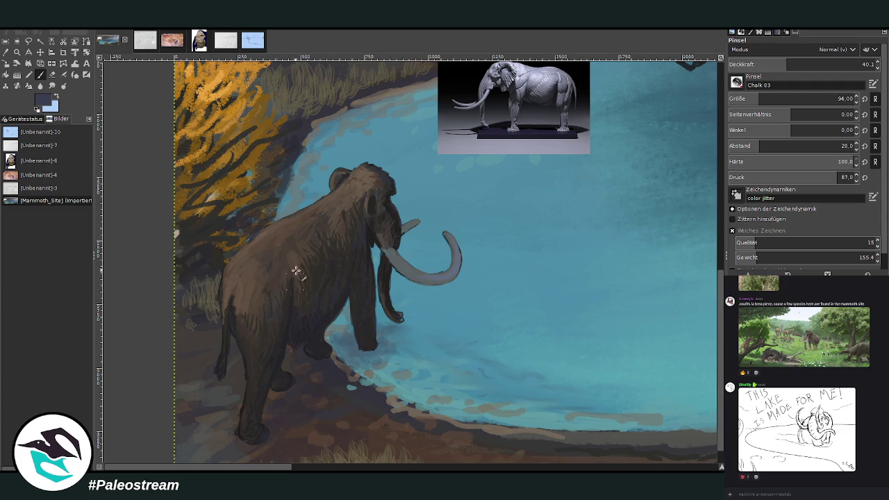
{"action": "mouse_move", "coordinate": [359, 229]}
{"action": "left_mouse_down"}
{"action": "mouse_move", "coordinate": [369, 308]}
{"action": "mouse_move", "coordinate": [359, 219]}
{"action": "mouse_move", "coordinate": [393, 206]}
{"action": "mouse_move", "coordinate": [393, 226]}
{"action": "mouse_move", "coordinate": [391, 184]}
{"action": "left_mouse_up"}
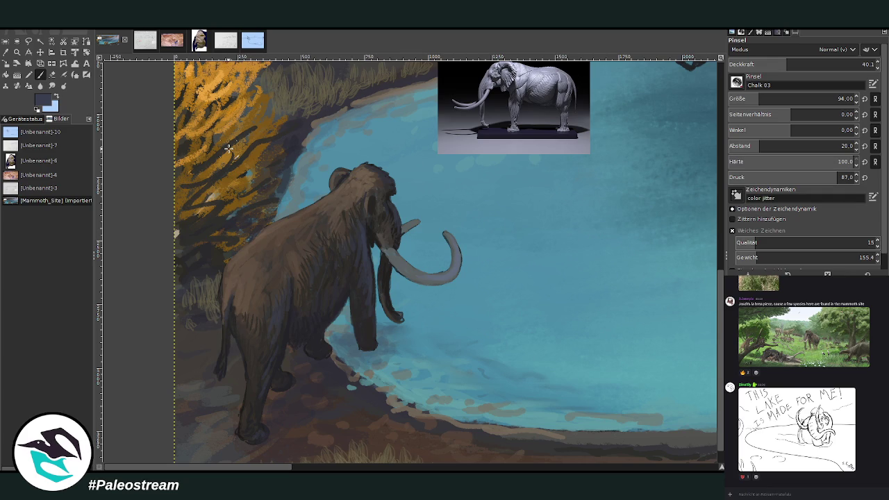
Zoom out, then frame the left part of the lake with the Zoom tool
{"action": "scroll", "coordinate": [229, 148], "scroll_direction": "down", "scroll_amount": 2}
{"action": "scroll", "coordinate": [229, 148], "scroll_direction": "down", "scroll_amount": 2}
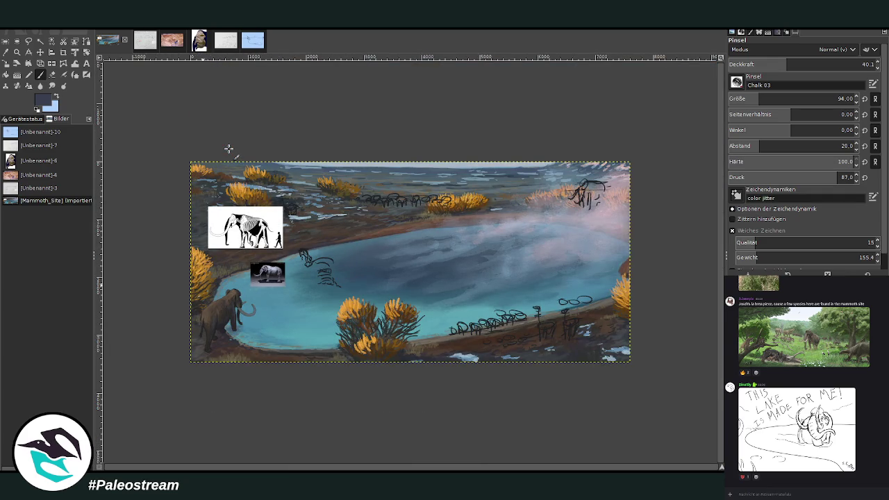
{"action": "left_click", "coordinate": [17, 51]}
{"action": "left_click_drag", "start_coordinate": [210, 189], "coordinate": [399, 352]}
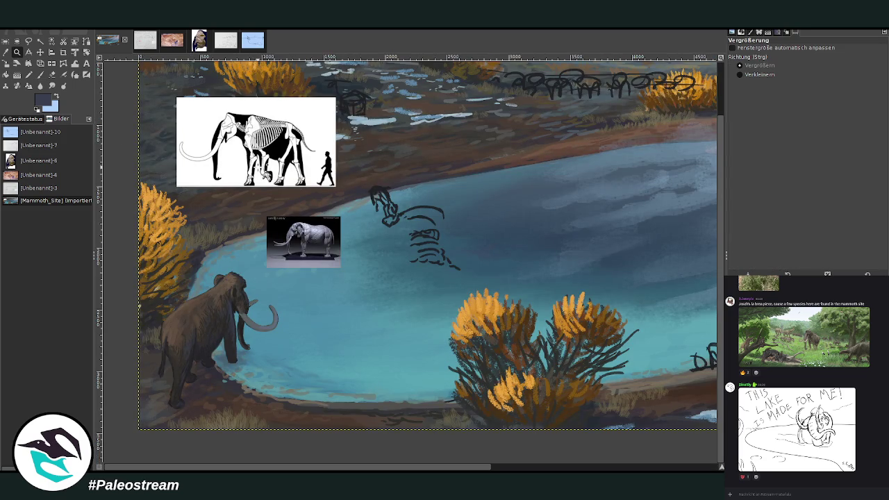
Move the skeleton reference right over the lake and zoom so the painting fills the window
{"action": "key", "text": "m"}
{"action": "mouse_move", "coordinate": [254, 132]}
{"action": "left_mouse_down"}
{"action": "mouse_move", "coordinate": [410, 143]}
{"action": "mouse_move", "coordinate": [495, 98]}
{"action": "left_mouse_up"}
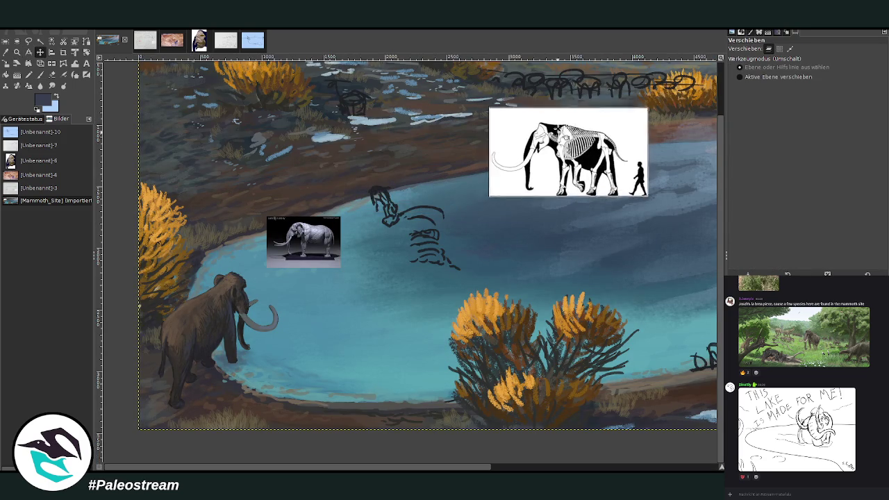
{"action": "key", "text": "minus"}
{"action": "key", "text": "minus"}
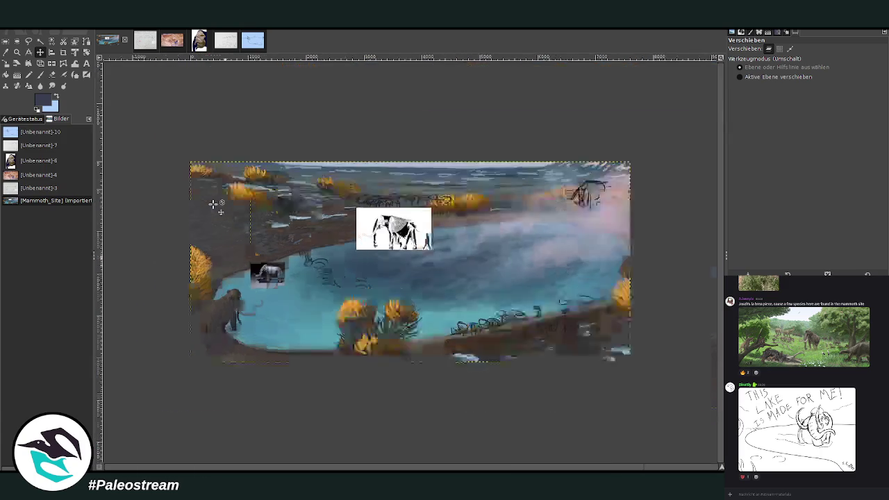
{"action": "key", "text": "minus"}
{"action": "key", "text": "z"}
{"action": "left_click_drag", "start_coordinate": [240, 180], "coordinate": [574, 338]}
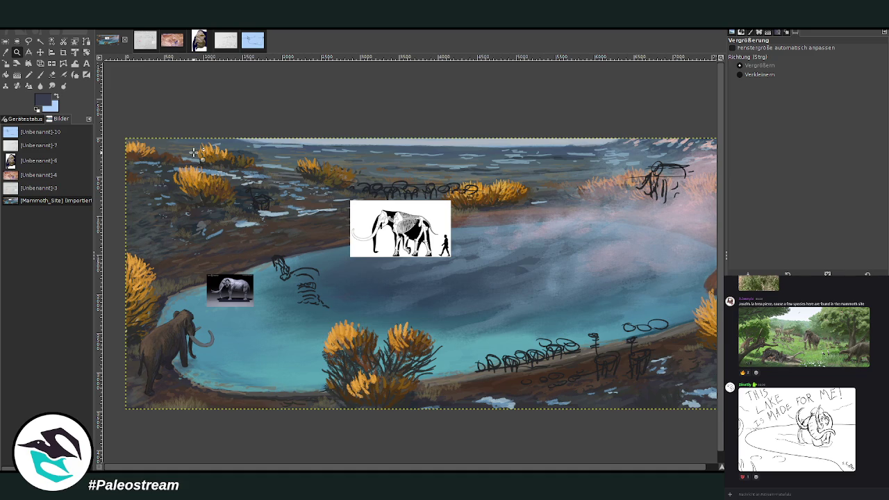
Place the small elephant photo beside the skeleton, then zoom onto the sketched figure and references
{"action": "left_click", "coordinate": [40, 52]}
{"action": "left_click_drag", "start_coordinate": [234, 292], "coordinate": [315, 216]}
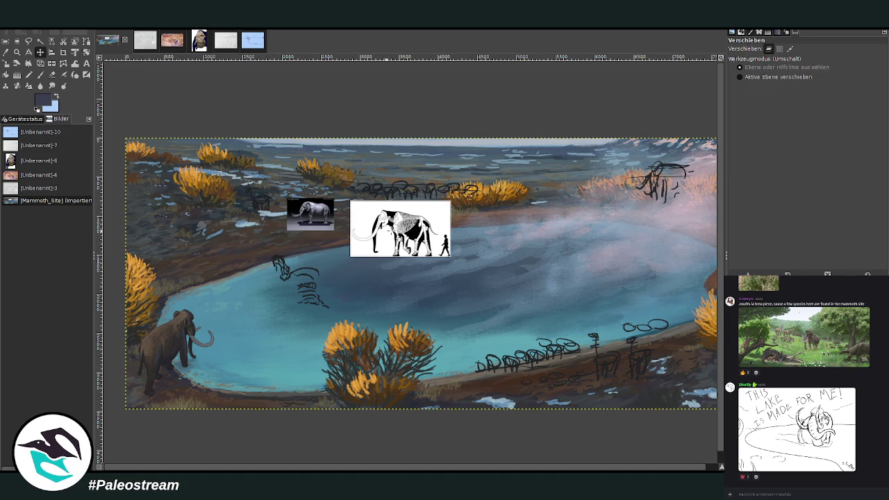
{"action": "left_click_drag", "start_coordinate": [399, 229], "coordinate": [416, 220]}
{"action": "left_click_drag", "start_coordinate": [310, 214], "coordinate": [328, 220]}
{"action": "left_click", "coordinate": [16, 52]}
{"action": "left_click_drag", "start_coordinate": [276, 175], "coordinate": [431, 362]}
{"action": "left_click_drag", "start_coordinate": [244, 87], "coordinate": [528, 415]}
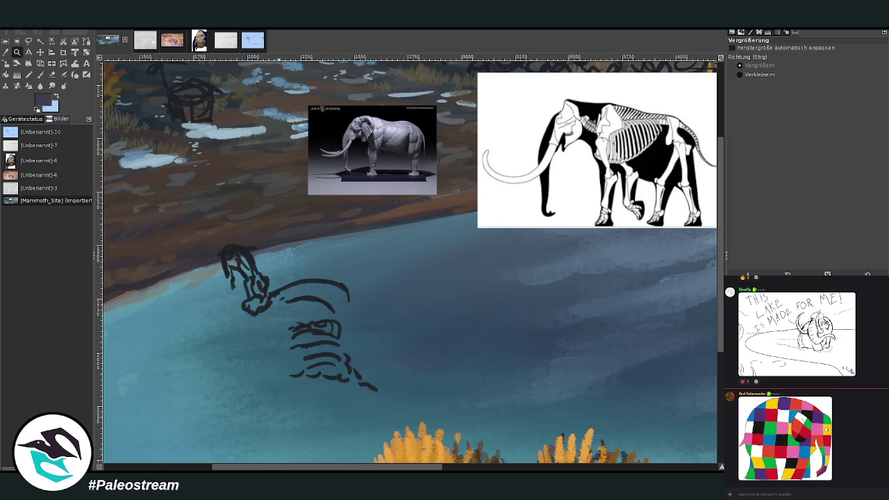
Zoom out, then frame the whole painting with the Zoom tool so it fills the window
{"action": "key", "text": "m"}
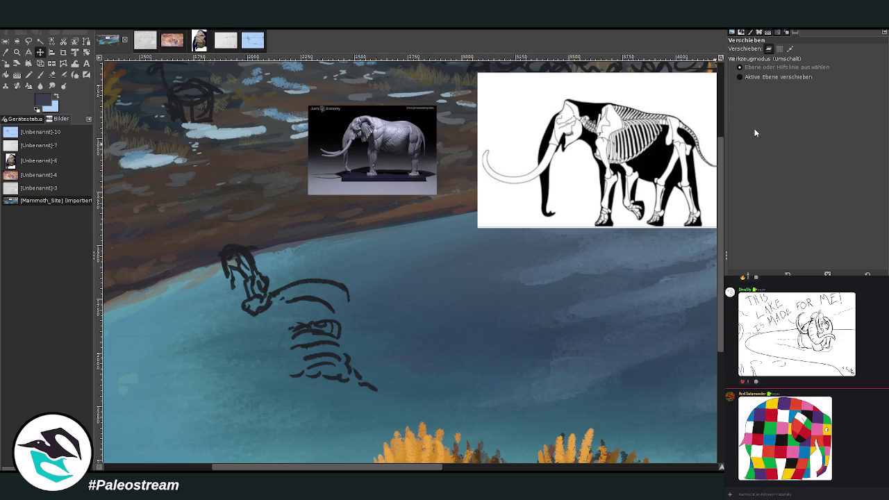
{"action": "left_click", "coordinate": [15, 55]}
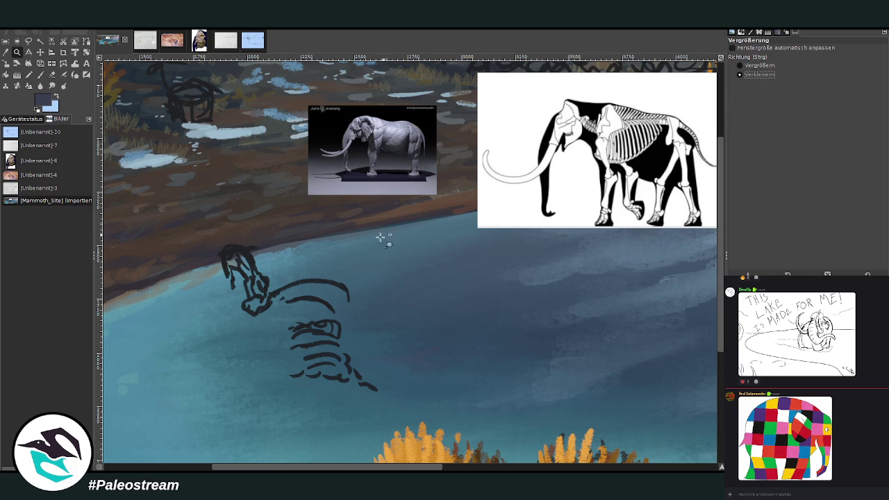
{"action": "left_click", "coordinate": [383, 246], "text": "ctrl"}
{"action": "left_click", "coordinate": [751, 66]}
{"action": "left_click_drag", "start_coordinate": [215, 173], "coordinate": [664, 358]}
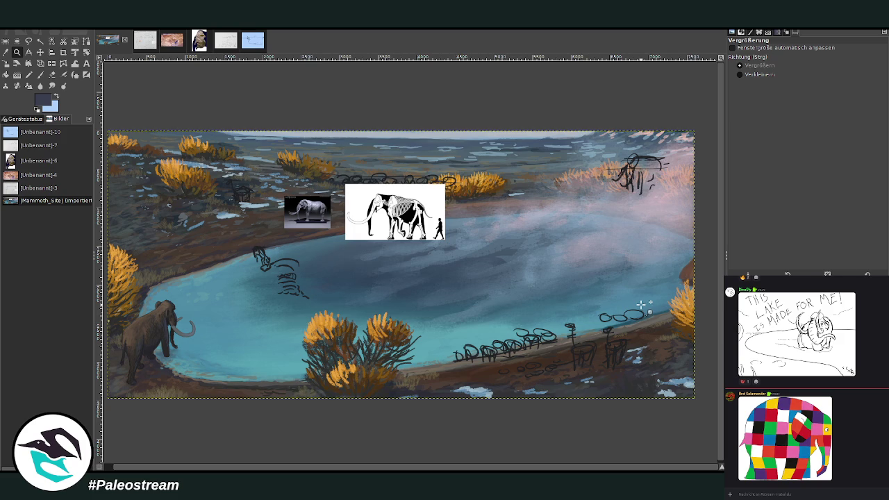
{"action": "scroll", "coordinate": [459, 465], "scroll_direction": "left", "scroll_amount": 1}
{"action": "left_click_drag", "start_coordinate": [116, 124], "coordinate": [707, 401]}
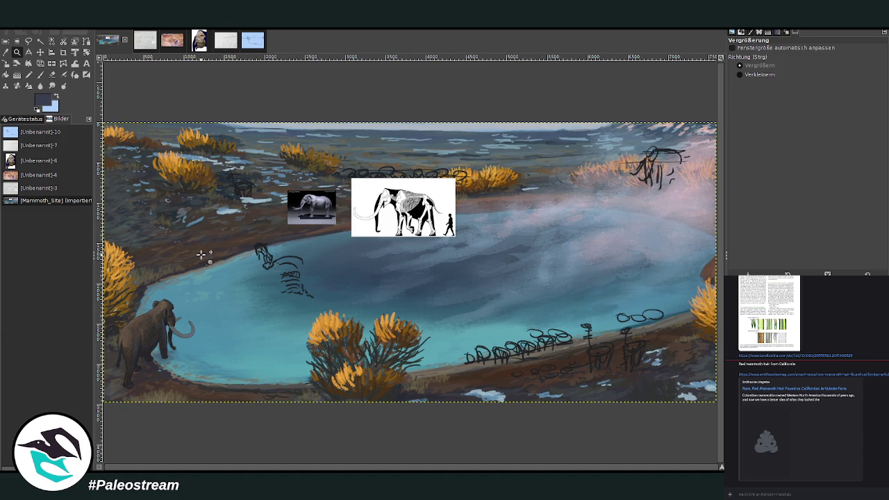
Zoom onto the pond-edge skeleton sketch and paste the Columbian mammoth skeleton screenshot
{"action": "left_click_drag", "start_coordinate": [204, 185], "coordinate": [373, 314]}
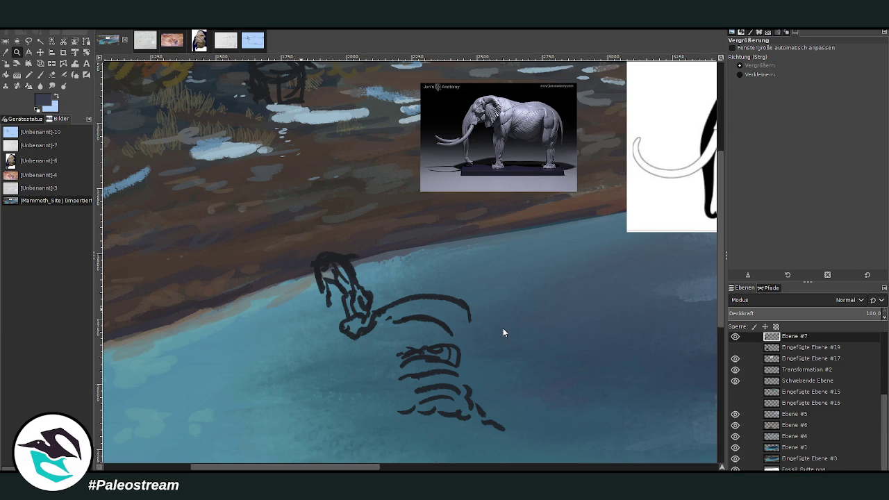
{"action": "key", "text": "ctrl+v"}
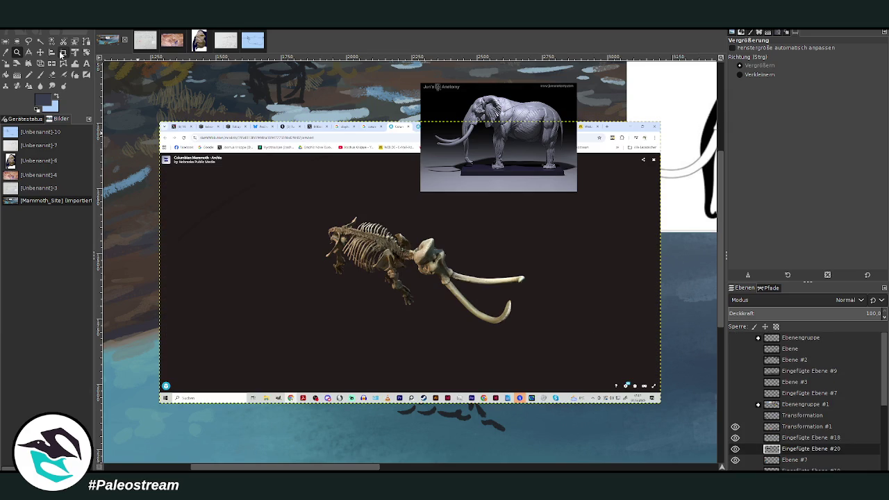
Crop the pasted skeleton screenshot to the skull and tusks and move it right
{"action": "left_click", "coordinate": [63, 52]}
{"action": "left_click_drag", "start_coordinate": [409, 223], "coordinate": [535, 332]}
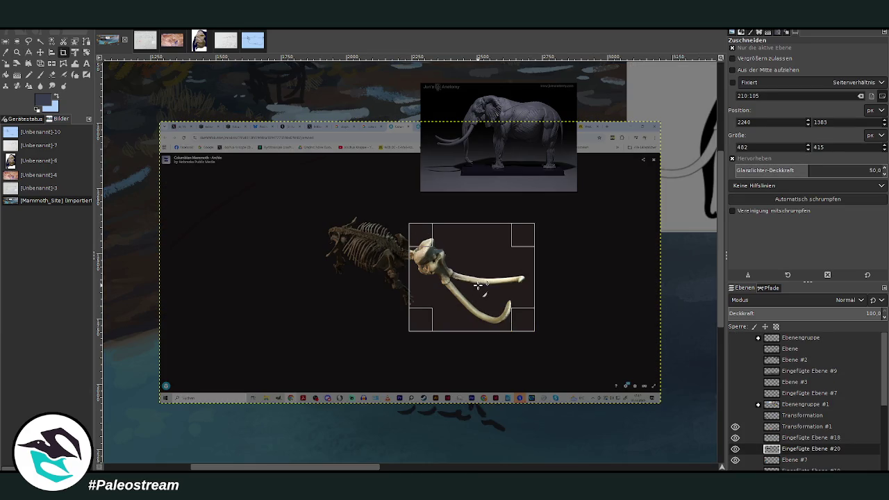
{"action": "left_click", "coordinate": [478, 285]}
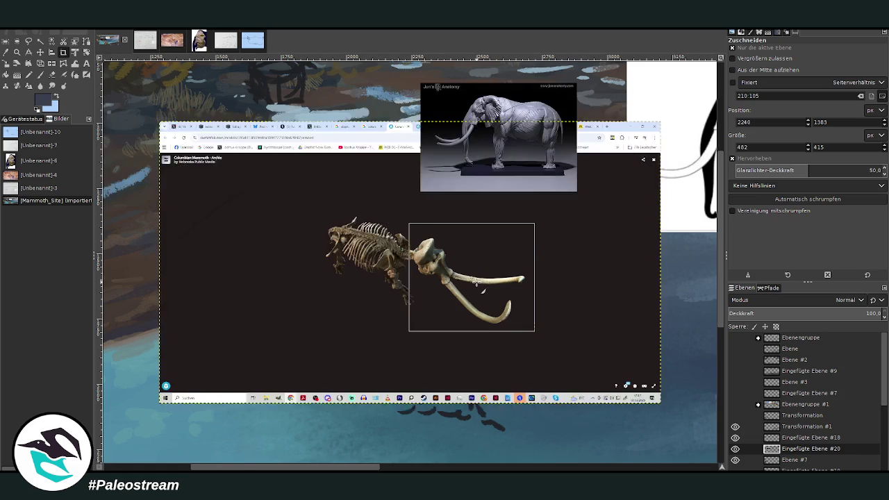
{"action": "left_click", "coordinate": [40, 52]}
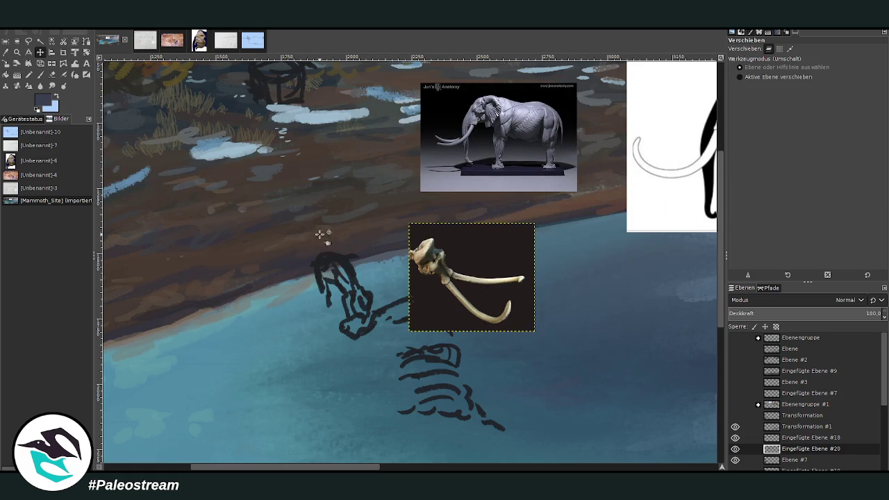
{"action": "left_click_drag", "start_coordinate": [471, 280], "coordinate": [566, 280]}
Reframe the view and make Ebene #7 the active layer
{"action": "key", "text": "z"}
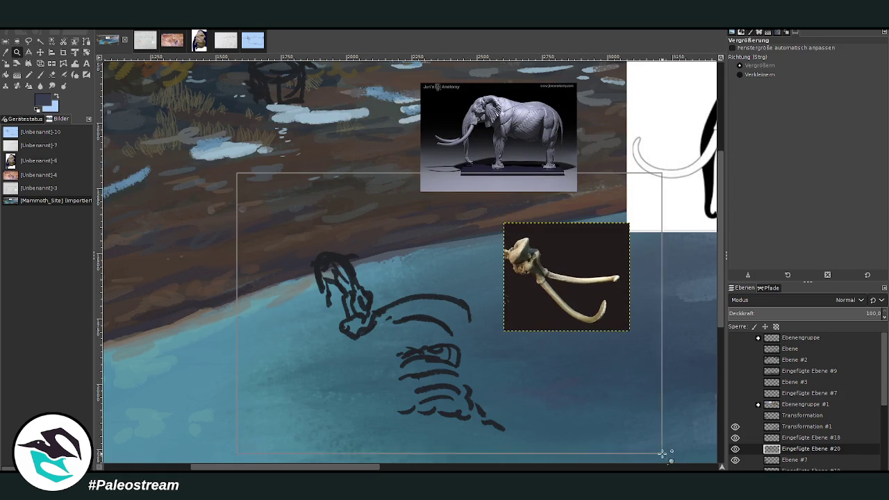
{"action": "left_click_drag", "start_coordinate": [239, 172], "coordinate": [674, 460]}
{"action": "scroll", "coordinate": [766, 436], "scroll_direction": "down", "scroll_amount": 1}
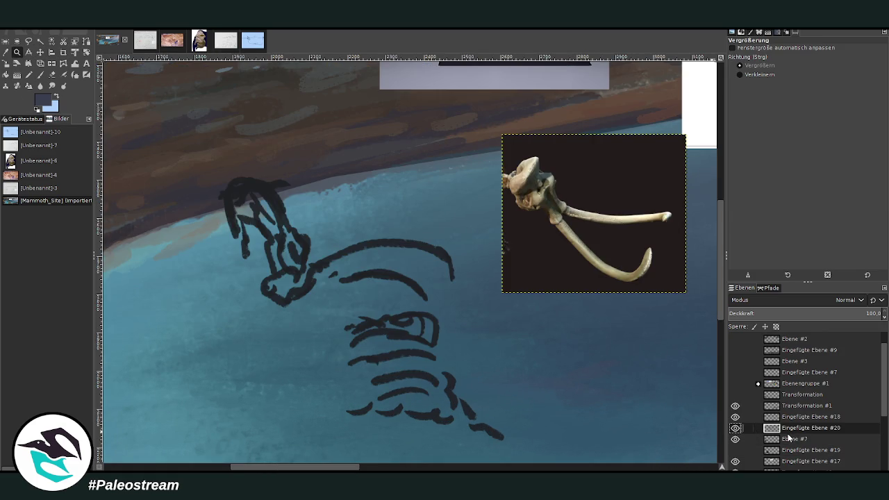
{"action": "left_click", "coordinate": [789, 439]}
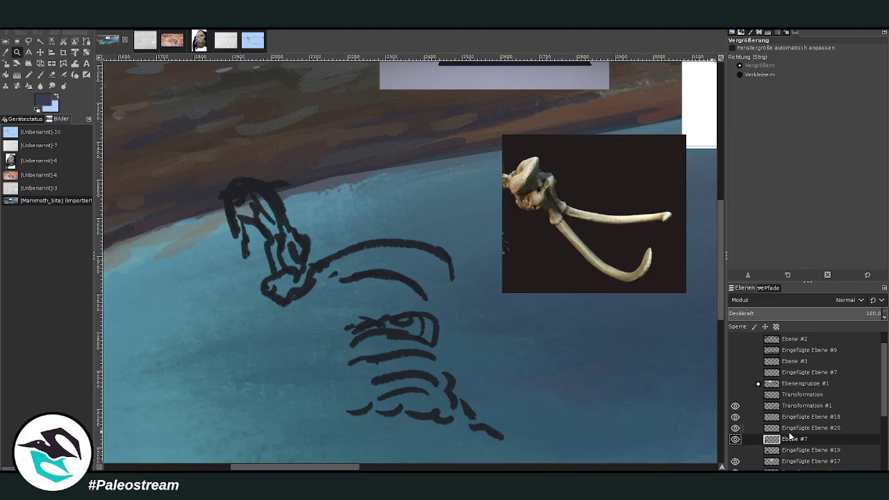
{"action": "scroll", "coordinate": [763, 413], "scroll_direction": "down", "scroll_amount": 1}
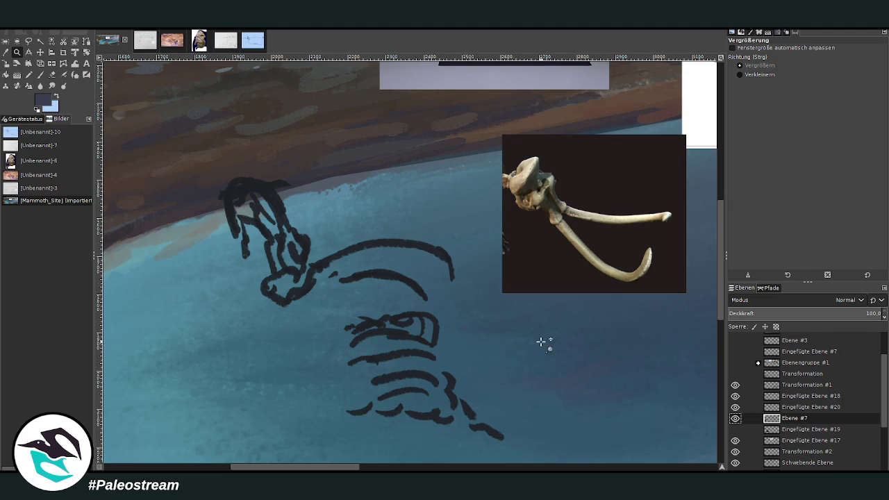
Select the 'Schwebende Ebene' skeleton sketch layer and lower its opacity to 43.1
{"action": "left_click", "coordinate": [40, 52]}
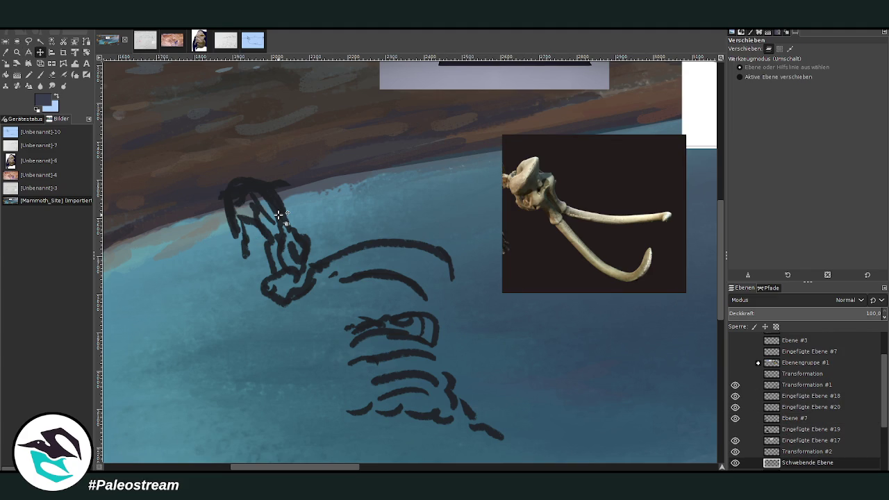
{"action": "scroll", "coordinate": [677, 340], "scroll_direction": "down", "scroll_amount": 5}
{"action": "scroll", "coordinate": [832, 405], "scroll_direction": "down", "scroll_amount": 1}
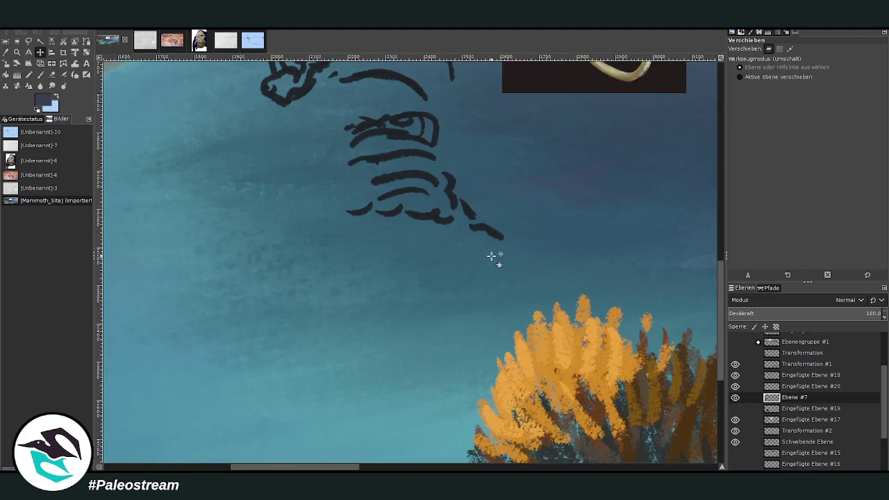
{"action": "scroll", "coordinate": [494, 258], "scroll_direction": "up", "scroll_amount": 7}
{"action": "scroll", "coordinate": [808, 388], "scroll_direction": "down", "scroll_amount": 1}
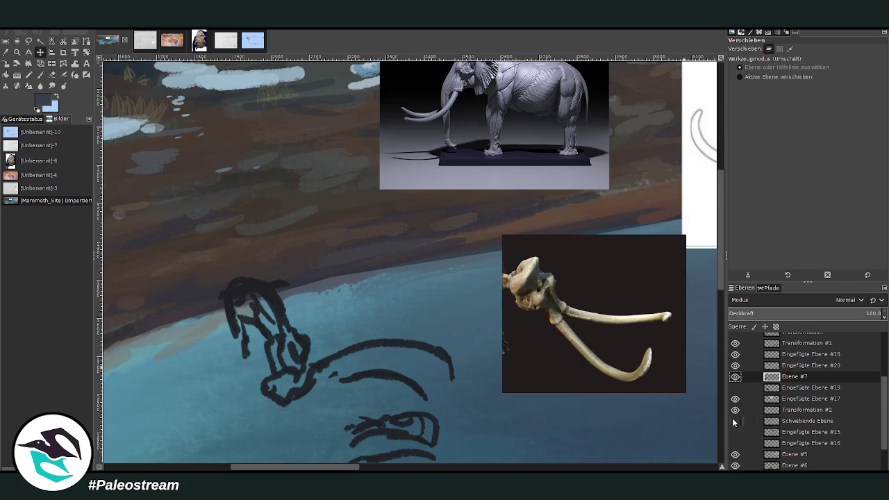
{"action": "left_click", "coordinate": [735, 422]}
{"action": "left_click", "coordinate": [801, 418]}
{"action": "left_click", "coordinate": [736, 422]}
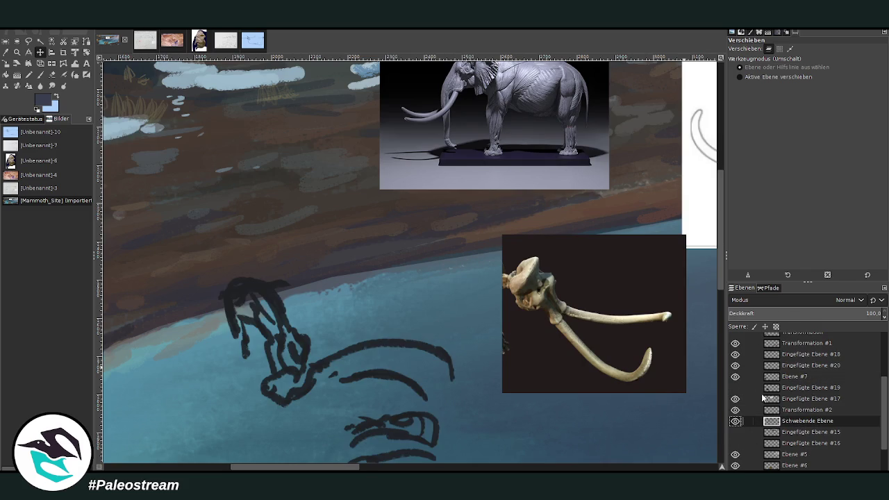
{"action": "left_click", "coordinate": [795, 313]}
{"action": "scroll", "coordinate": [678, 431], "scroll_direction": "down", "scroll_amount": 2}
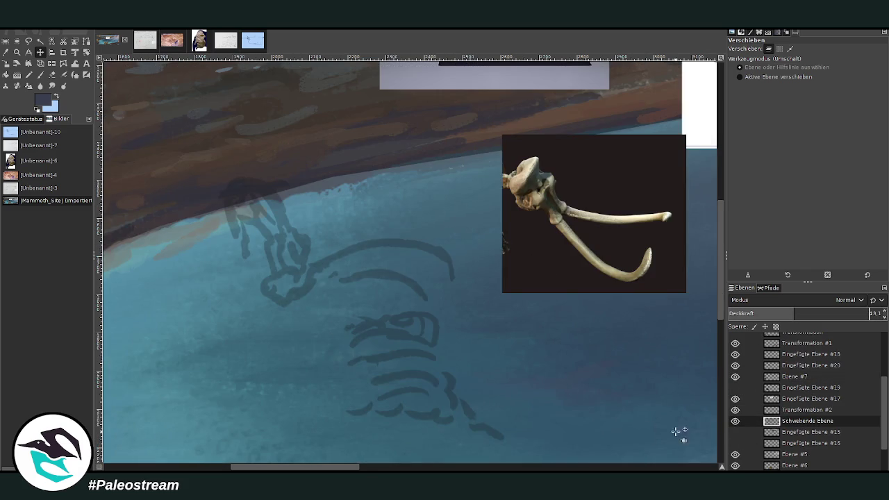
{"action": "scroll", "coordinate": [799, 417], "scroll_direction": "down", "scroll_amount": 1}
{"action": "scroll", "coordinate": [779, 426], "scroll_direction": "up", "scroll_amount": 3}
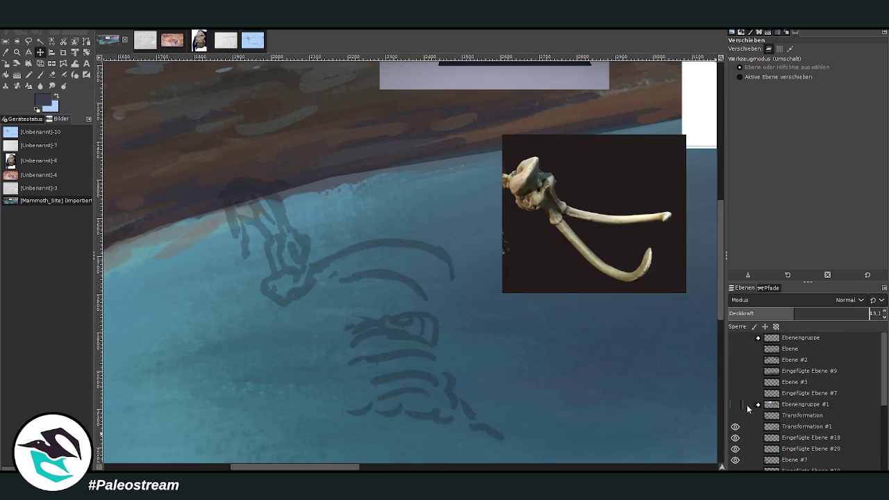
Show the reference-photo group and zoom out to view the whole collage
{"action": "left_click", "coordinate": [736, 404]}
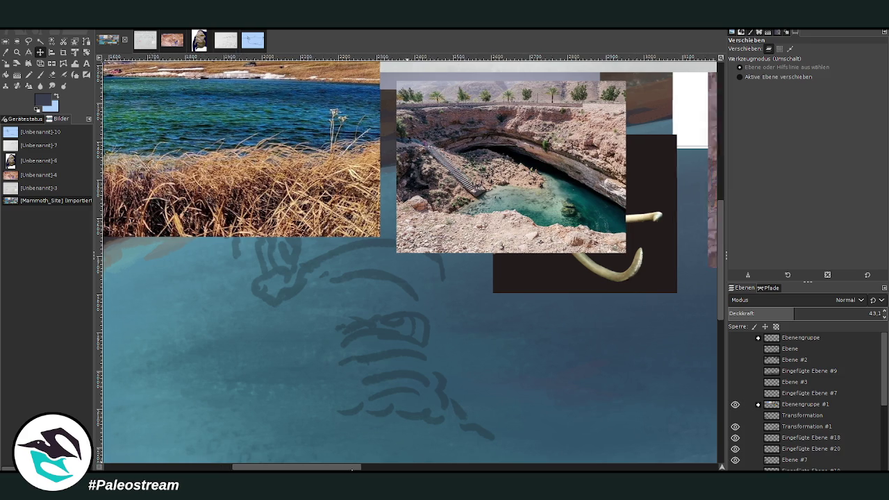
{"action": "left_click_drag", "start_coordinate": [350, 470], "coordinate": [459, 470]}
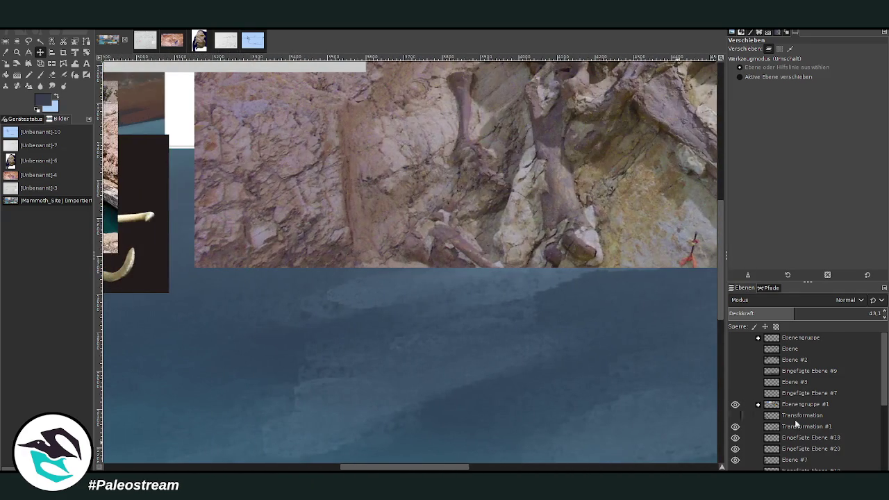
{"action": "scroll", "coordinate": [809, 406], "scroll_direction": "down", "scroll_amount": 3}
{"action": "scroll", "coordinate": [813, 412], "scroll_direction": "down", "scroll_amount": 2}
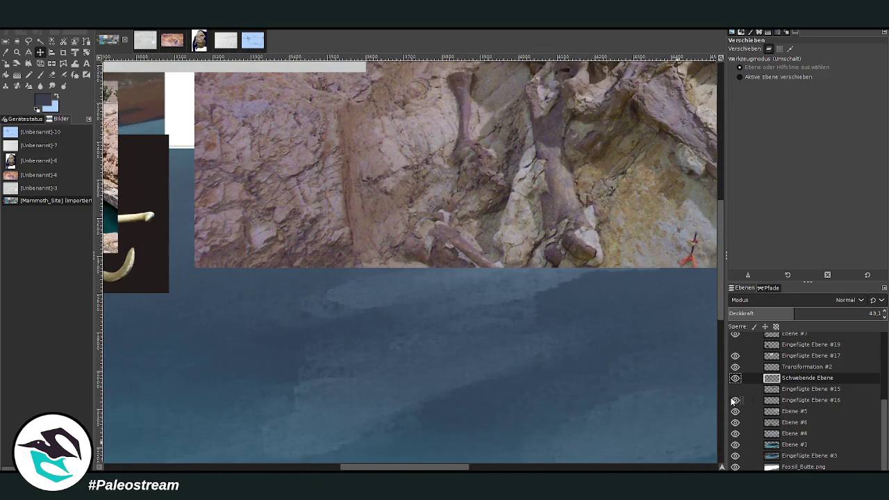
{"action": "scroll", "coordinate": [768, 398], "scroll_direction": "up", "scroll_amount": 4}
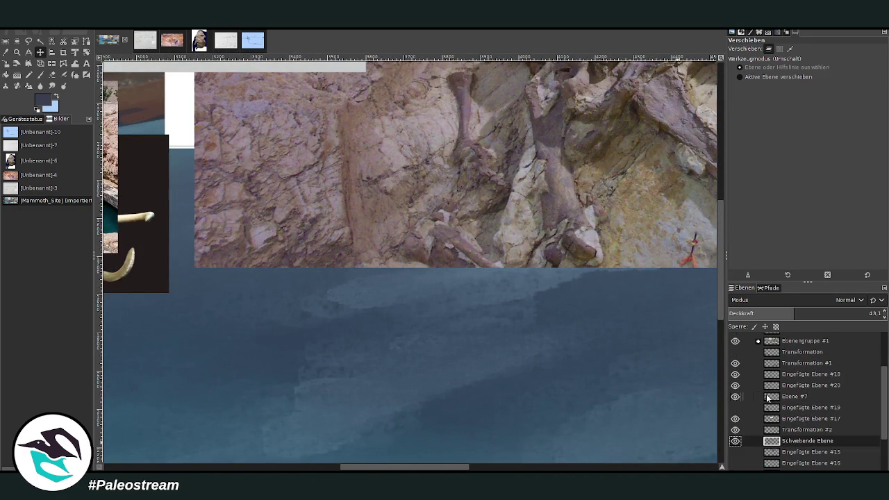
{"action": "left_click", "coordinate": [17, 52]}
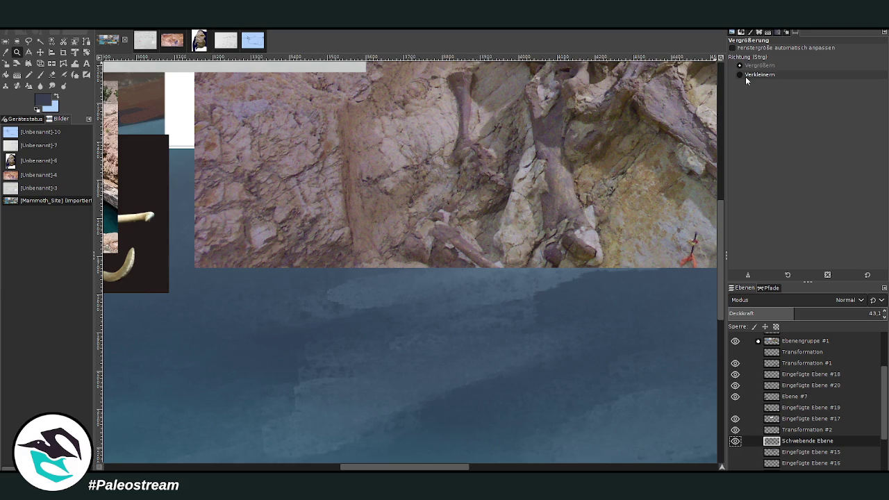
{"action": "left_click", "coordinate": [745, 74]}
{"action": "left_click", "coordinate": [497, 189]}
{"action": "left_click", "coordinate": [497, 189]}
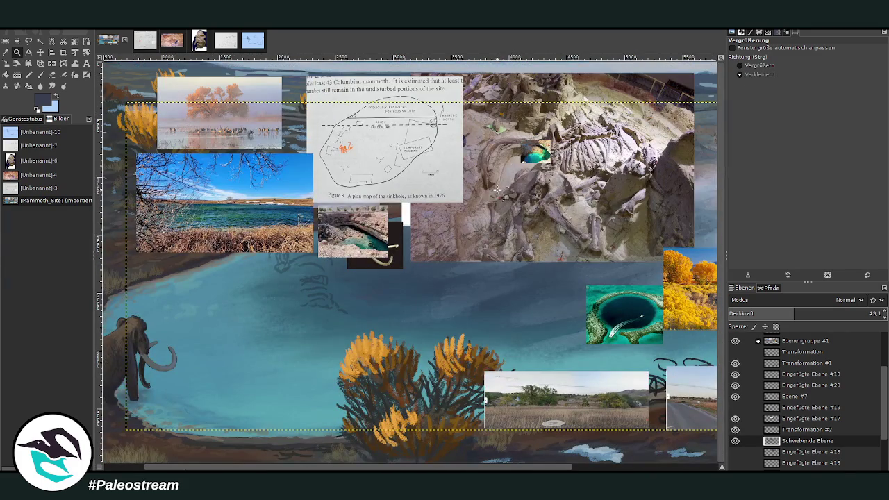
{"action": "scroll", "coordinate": [741, 365], "scroll_direction": "up", "scroll_amount": 4}
Hide Ebenengruppe #1, reveal the teal shipwreck layer Eingefügte Ebene #7, and zoom in to inspect it
{"action": "left_click", "coordinate": [738, 405]}
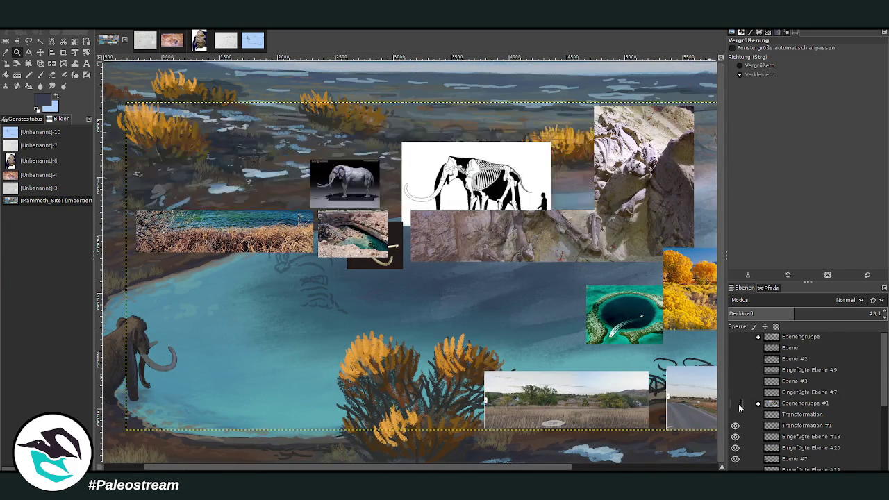
{"action": "left_click", "coordinate": [735, 392]}
{"action": "left_click", "coordinate": [741, 66]}
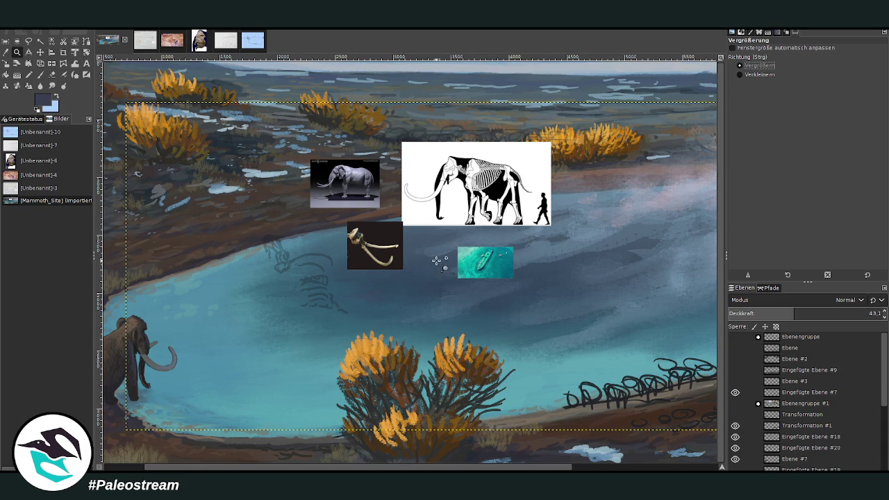
{"action": "left_click_drag", "start_coordinate": [447, 240], "coordinate": [526, 290]}
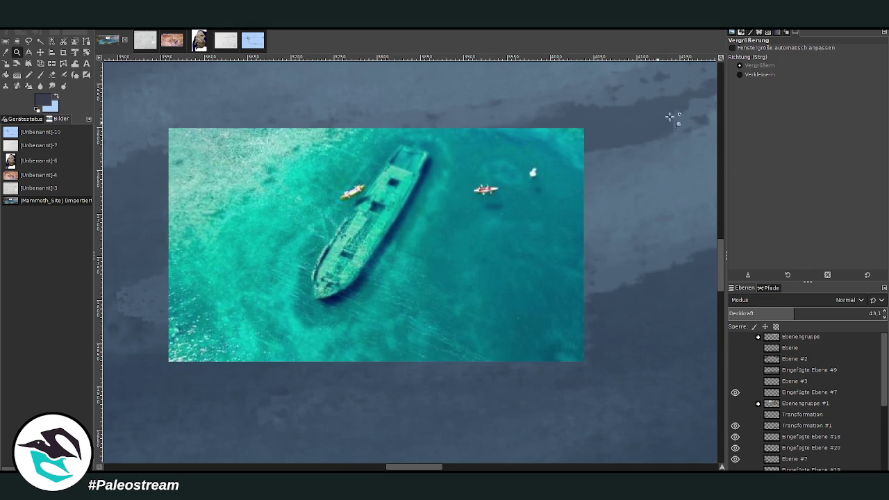
{"action": "left_click", "coordinate": [745, 75]}
{"action": "left_click", "coordinate": [495, 255]}
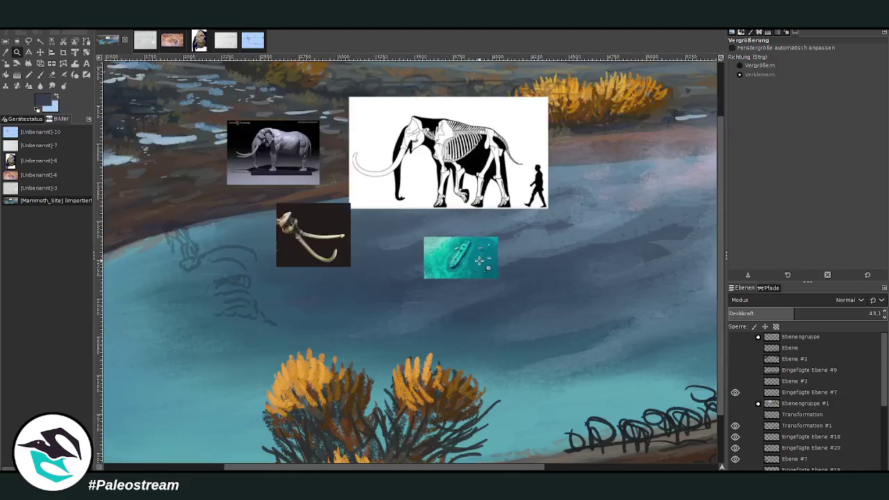
{"action": "left_click", "coordinate": [488, 247]}
Zoom in on the faded skeleton sketch area, then switch to the sinkhole map image
{"action": "left_click", "coordinate": [740, 65]}
{"action": "left_click_drag", "start_coordinate": [278, 217], "coordinate": [471, 344]}
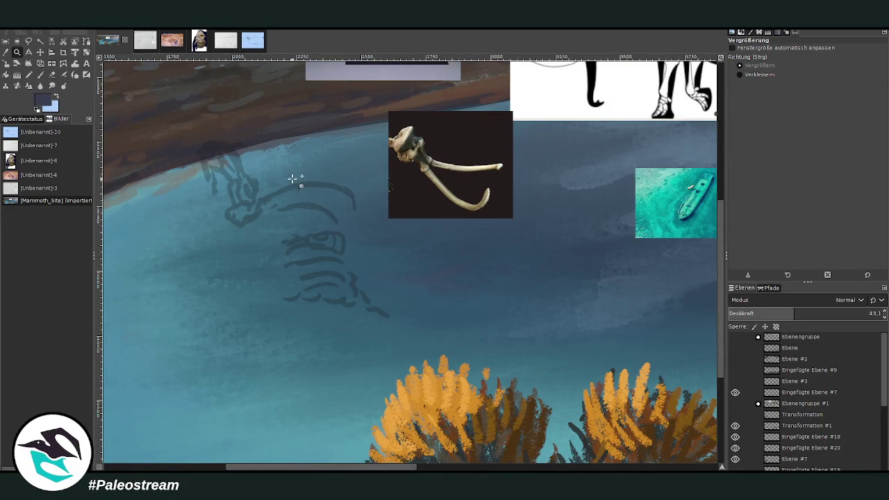
{"action": "left_click", "coordinate": [145, 41]}
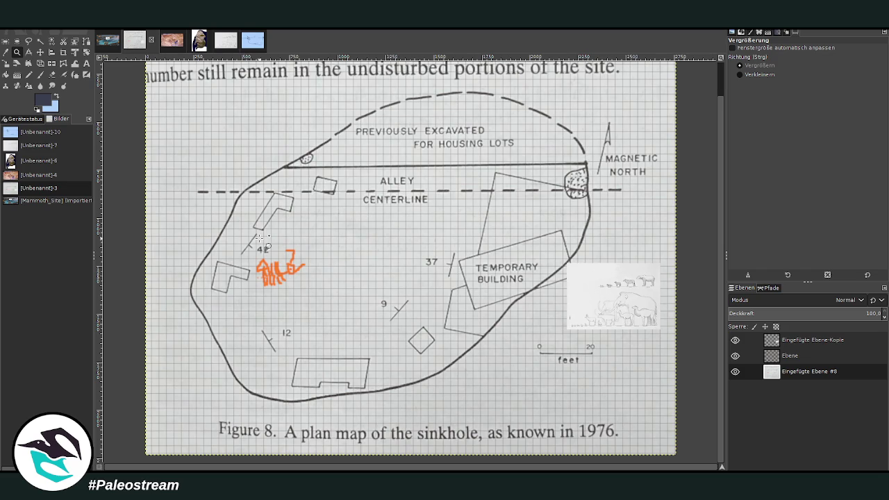
Switch to the mammoth lake painting's tab in the image bar
{"action": "left_click", "coordinate": [106, 42]}
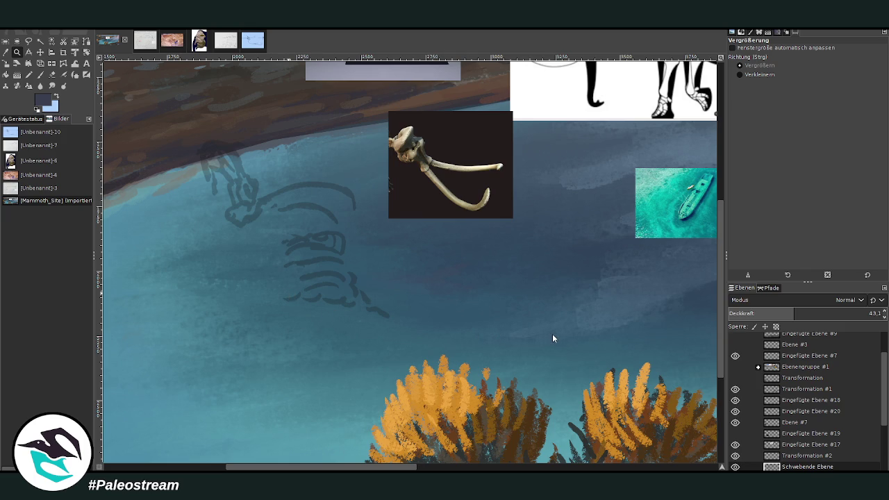
Paste the excavation photo as a new layer and scale it down to 1186×791
{"action": "key", "text": "shift+ctrl+n"}
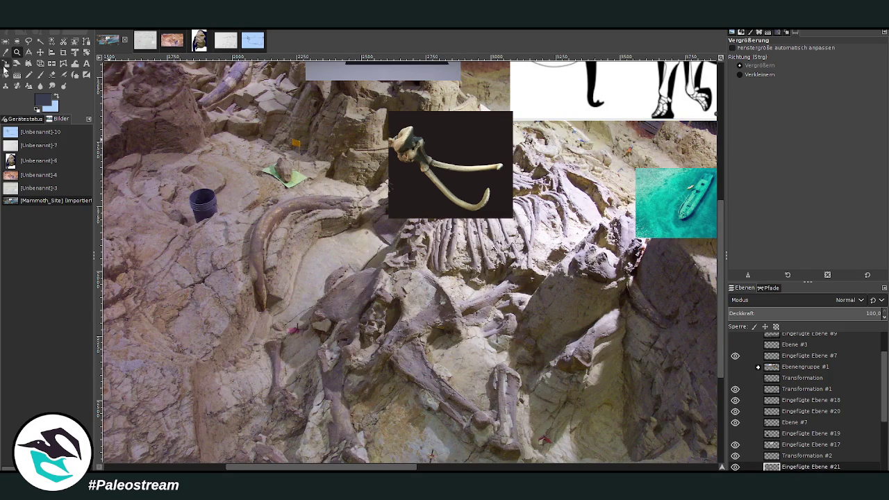
{"action": "left_click", "coordinate": [6, 64]}
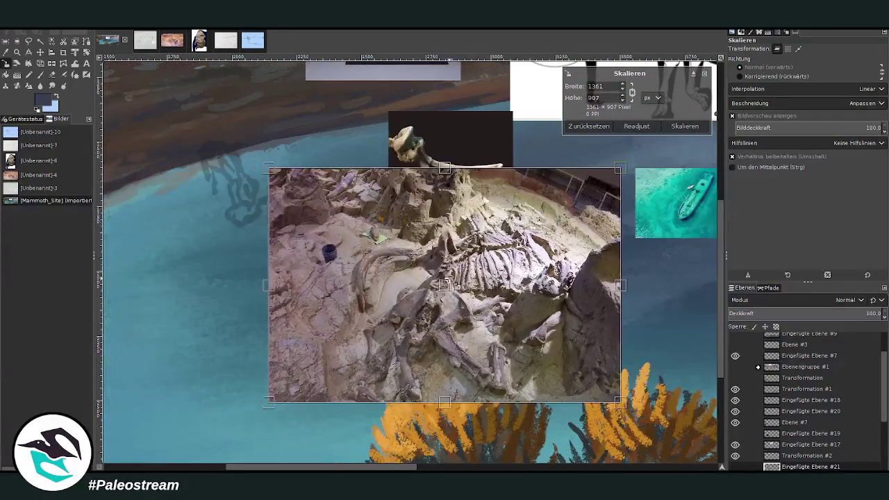
{"action": "left_click_drag", "start_coordinate": [269, 168], "coordinate": [232, 139]}
{"action": "left_click_drag", "start_coordinate": [426, 280], "coordinate": [498, 318]}
{"action": "left_click_drag", "start_coordinate": [310, 178], "coordinate": [333, 195]}
{"action": "mouse_move", "coordinate": [497, 308]}
{"action": "left_mouse_down"}
{"action": "mouse_move", "coordinate": [561, 338]}
{"action": "mouse_move", "coordinate": [542, 339]}
{"action": "left_mouse_up"}
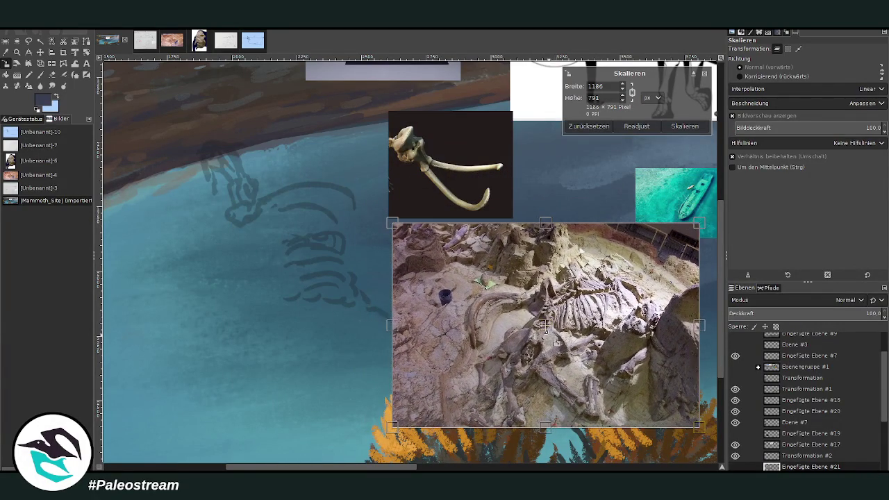
{"action": "left_click", "coordinate": [677, 126]}
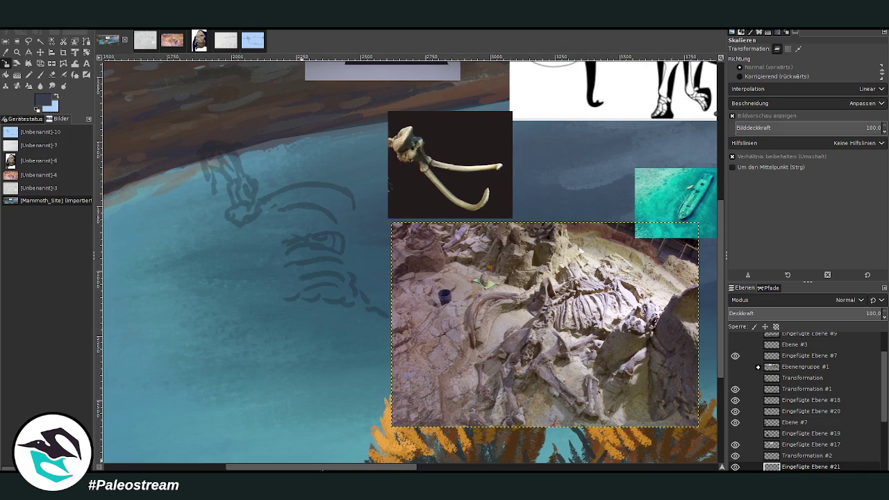
Position the excavation photo beside the shipwreck image, raise the tusk photo, and swap colours
{"action": "scroll", "coordinate": [322, 469], "scroll_direction": "right", "scroll_amount": 3}
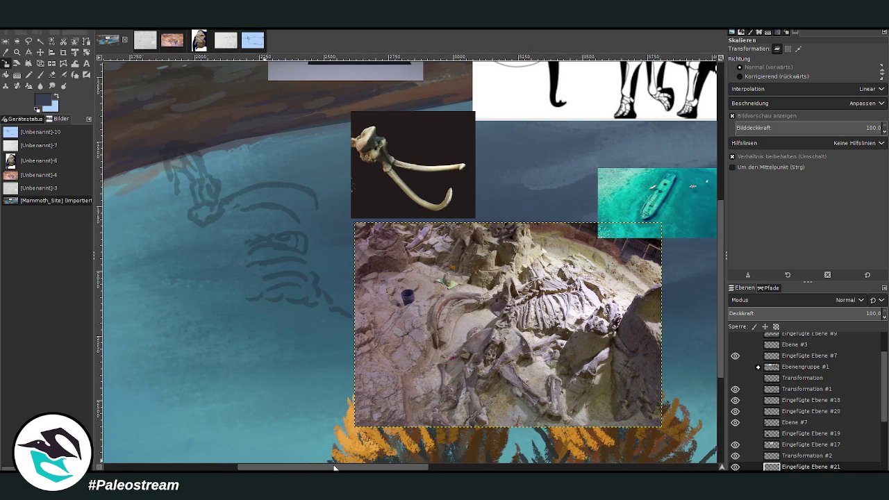
{"action": "left_click", "coordinate": [41, 52]}
{"action": "left_click_drag", "start_coordinate": [465, 287], "coordinate": [514, 211]}
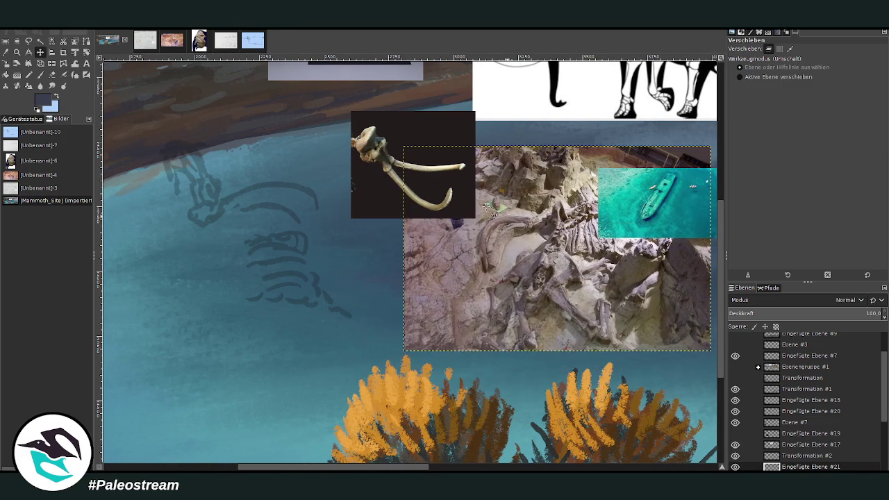
{"action": "left_click_drag", "start_coordinate": [377, 199], "coordinate": [376, 149]}
{"action": "left_click_drag", "start_coordinate": [458, 222], "coordinate": [455, 259]}
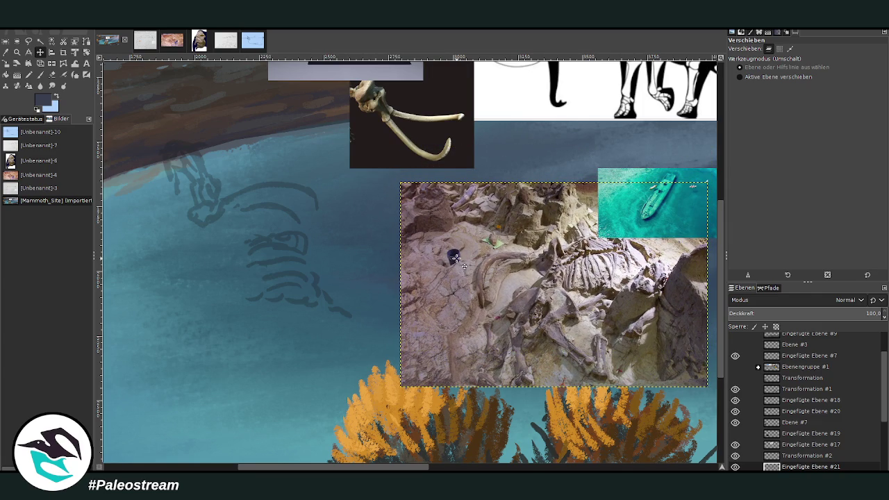
{"action": "left_click", "coordinate": [57, 97]}
{"action": "left_click", "coordinate": [6, 52]}
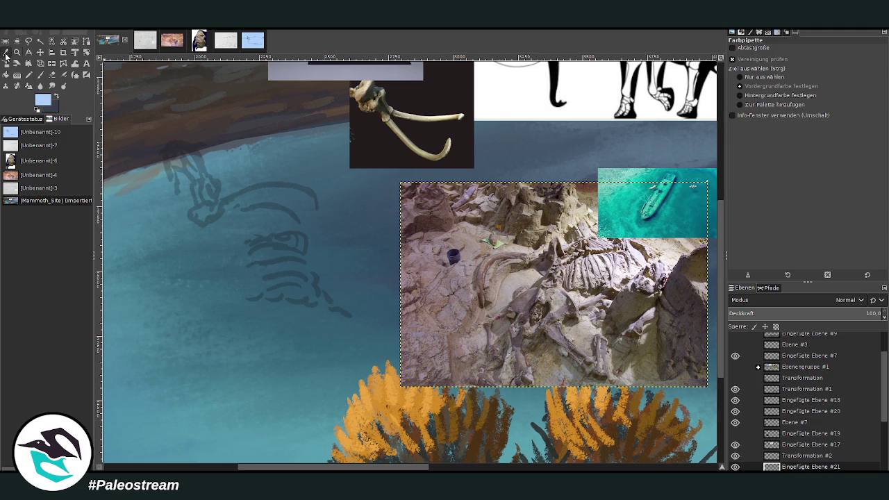
{"action": "left_click", "coordinate": [239, 417]}
{"action": "key", "text": "p"}
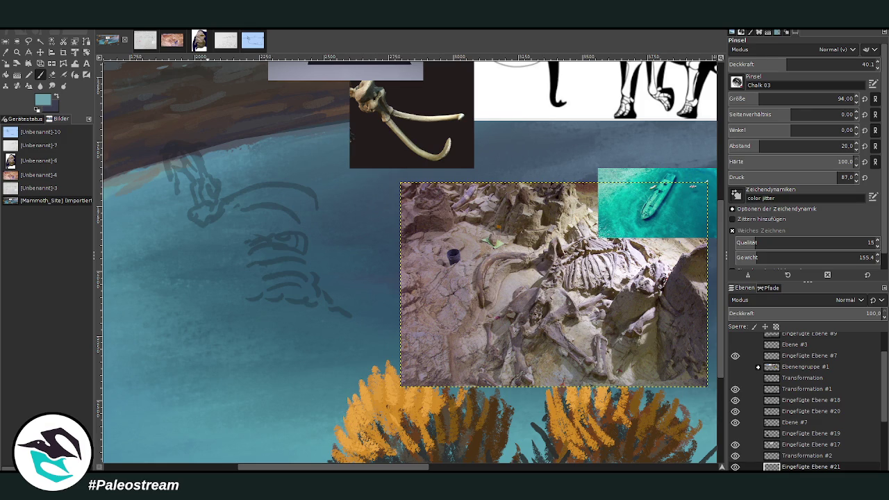
{"action": "left_click", "coordinate": [199, 42]}
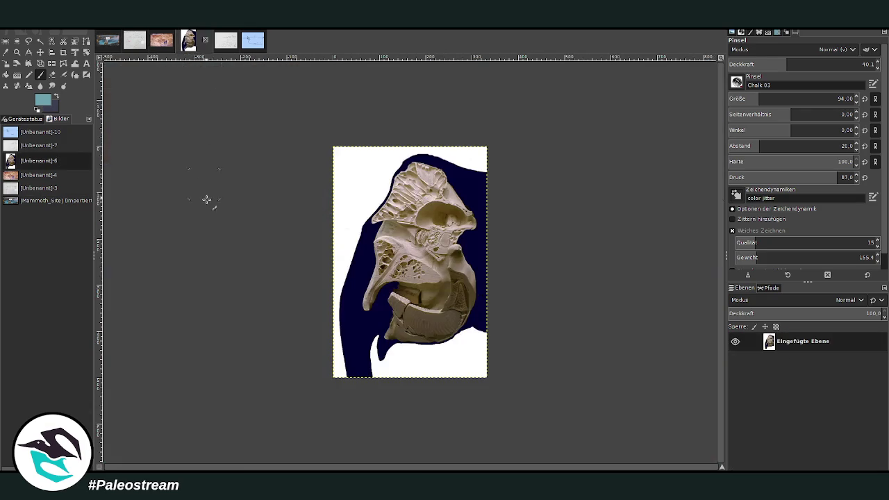
{"action": "key", "text": "z"}
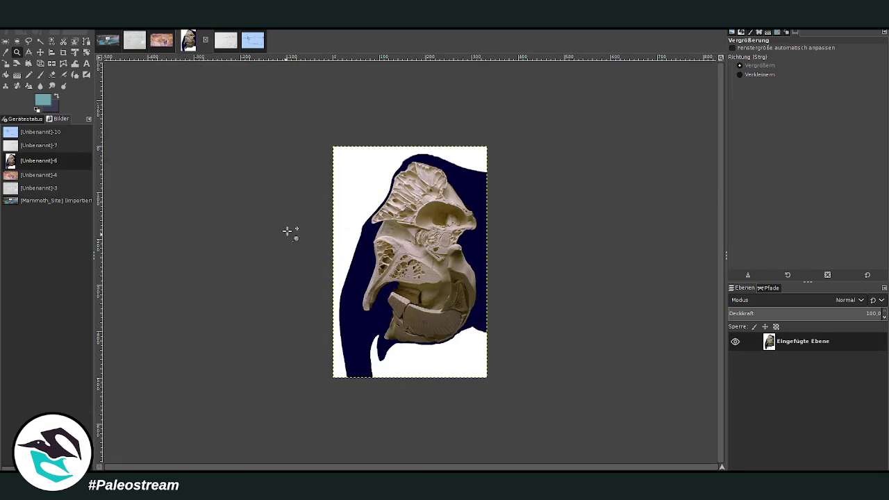
{"action": "left_click_drag", "start_coordinate": [324, 133], "coordinate": [474, 416]}
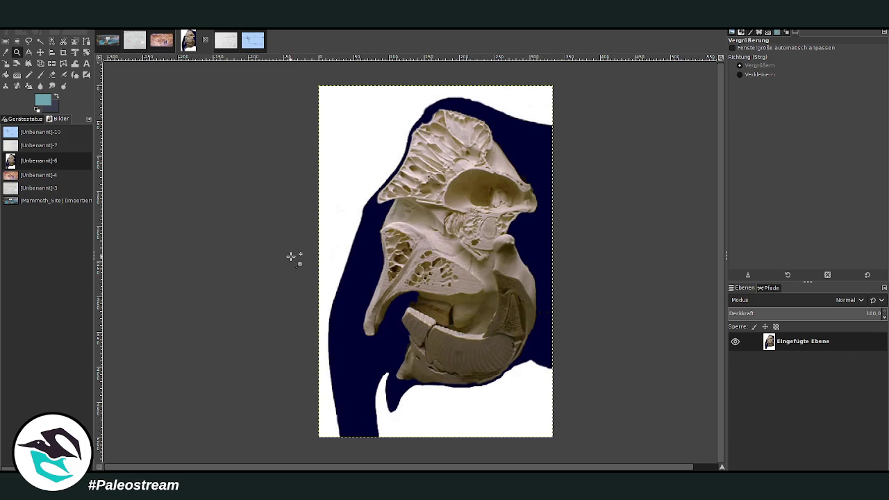
{"action": "key", "text": "alt+1"}
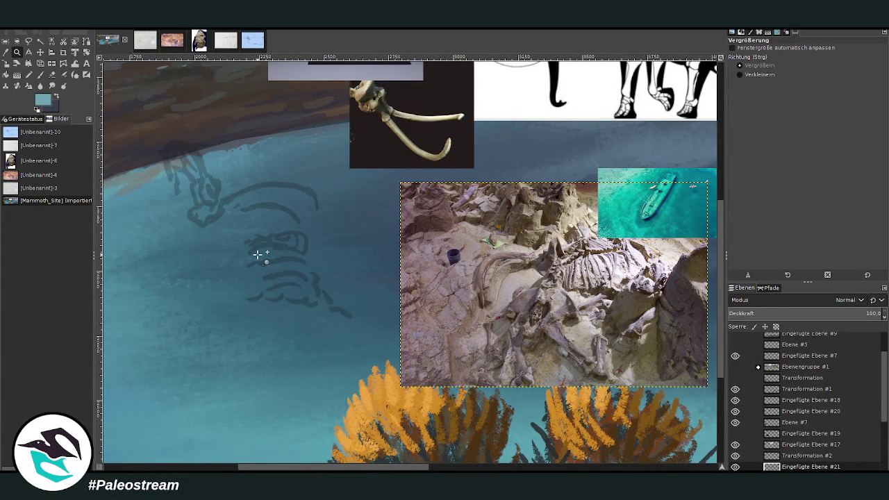
{"action": "left_click", "coordinate": [40, 74]}
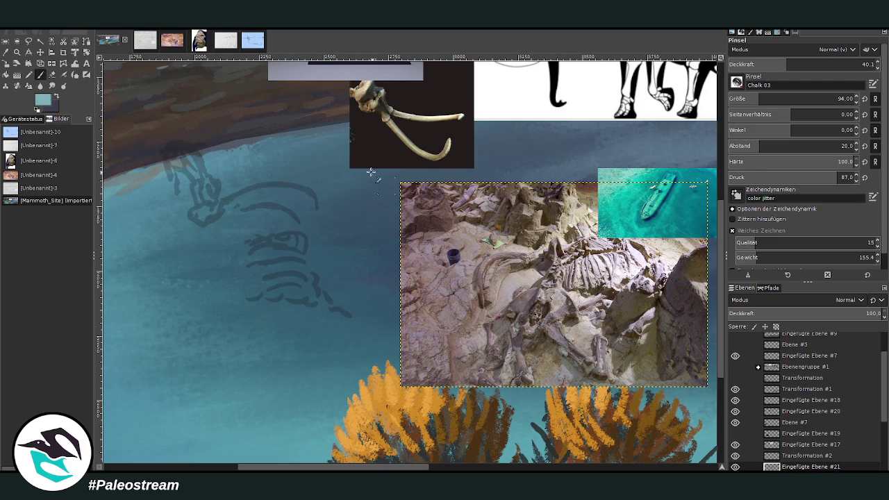
Hide the teal ship reference photo Eingefügte Ebene #7
{"action": "key", "text": "m"}
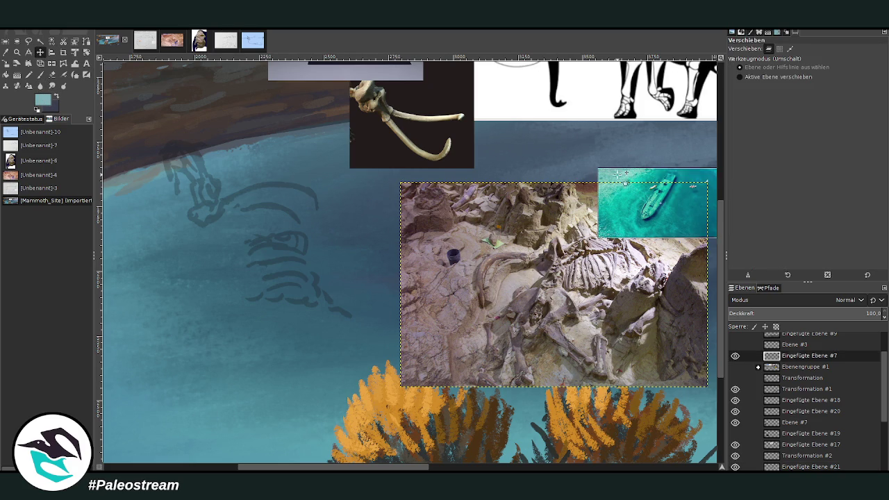
{"action": "left_click_drag", "start_coordinate": [624, 179], "coordinate": [625, 135]}
{"action": "left_click", "coordinate": [735, 356]}
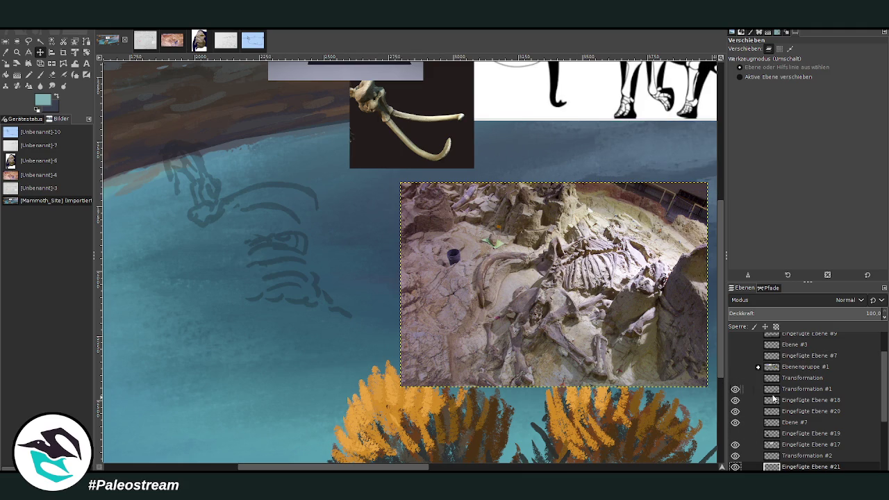
Move Eingefügte Ebene #21 out of Ebenengruppe #1 and hide the group
{"action": "left_click", "coordinate": [789, 369]}
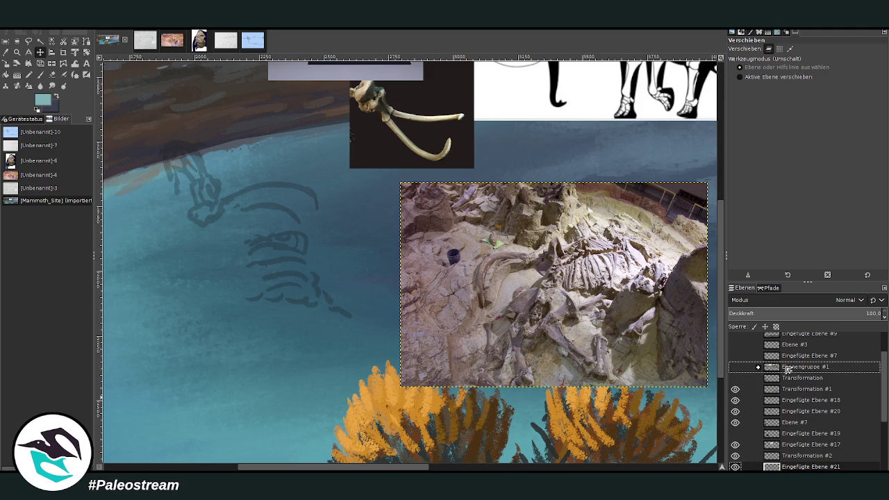
{"action": "left_click", "coordinate": [758, 367]}
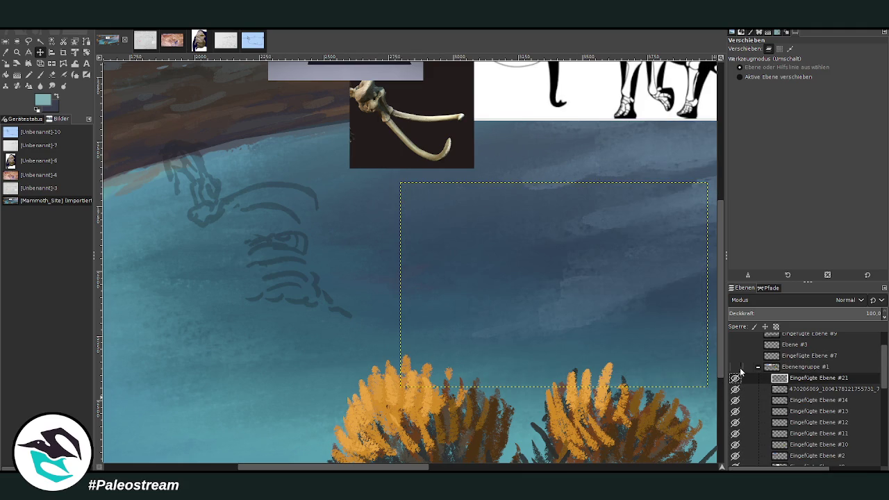
{"action": "left_click", "coordinate": [735, 367]}
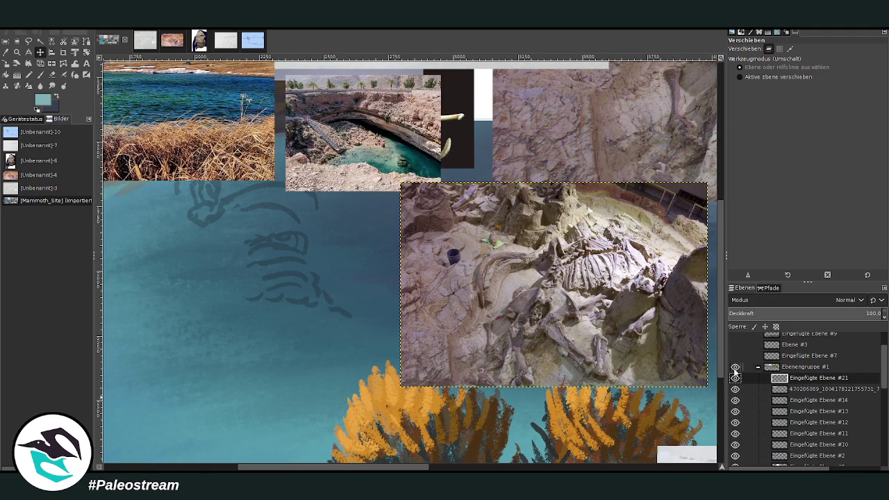
{"action": "left_click_drag", "start_coordinate": [792, 378], "coordinate": [789, 364]}
{"action": "left_click", "coordinate": [771, 376]}
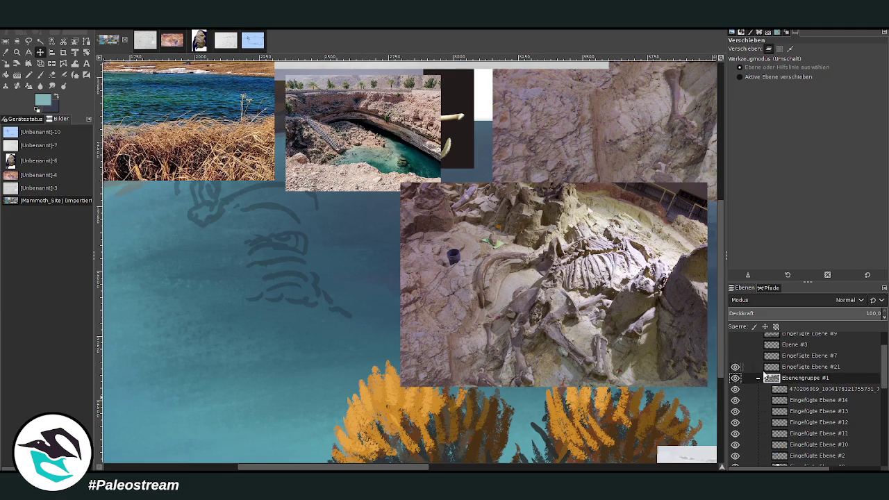
{"action": "left_click", "coordinate": [735, 378]}
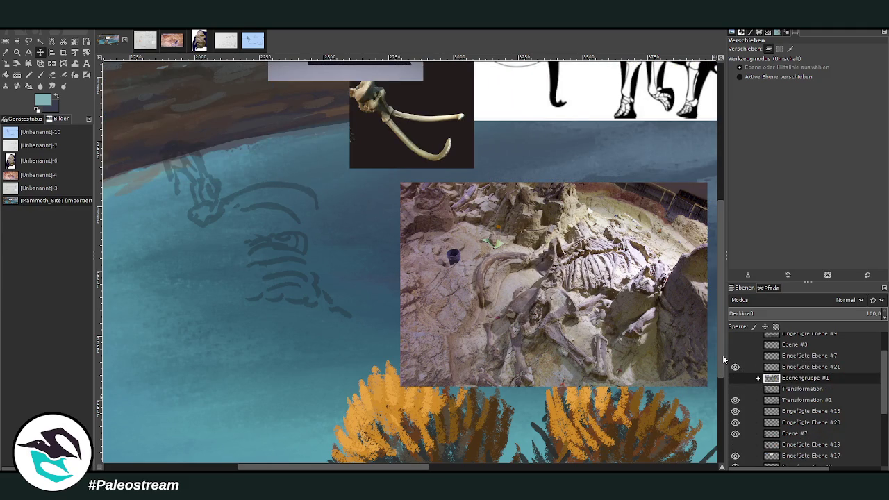
Select Ebene #5, then Eingefügte Ebene #15, and bring the painting's right side into view
{"action": "scroll", "coordinate": [884, 387], "scroll_direction": "down", "scroll_amount": 3}
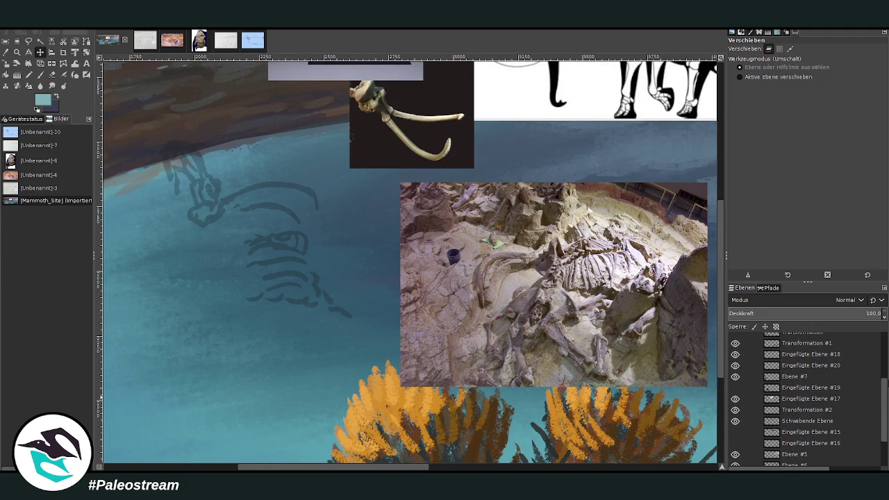
{"action": "scroll", "coordinate": [884, 389], "scroll_direction": "down", "scroll_amount": 2}
{"action": "left_click", "coordinate": [790, 410]}
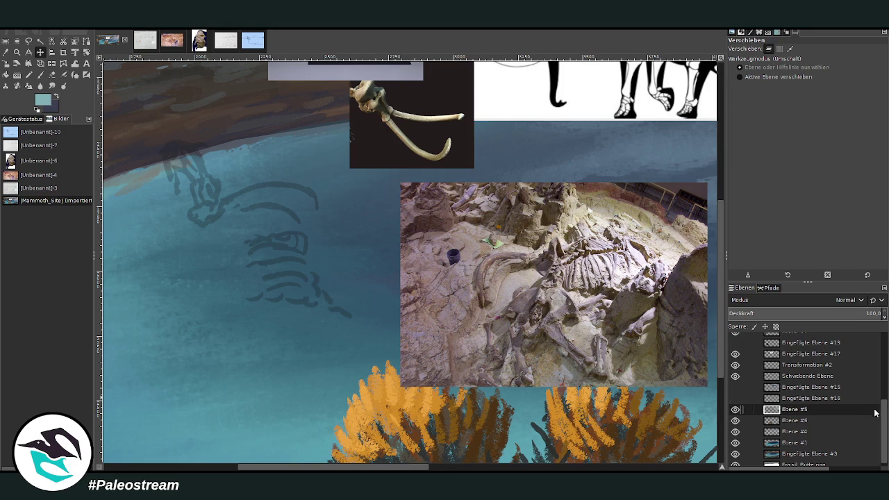
{"action": "scroll", "coordinate": [869, 410], "scroll_direction": "up", "scroll_amount": 2}
{"action": "left_click", "coordinate": [777, 418]}
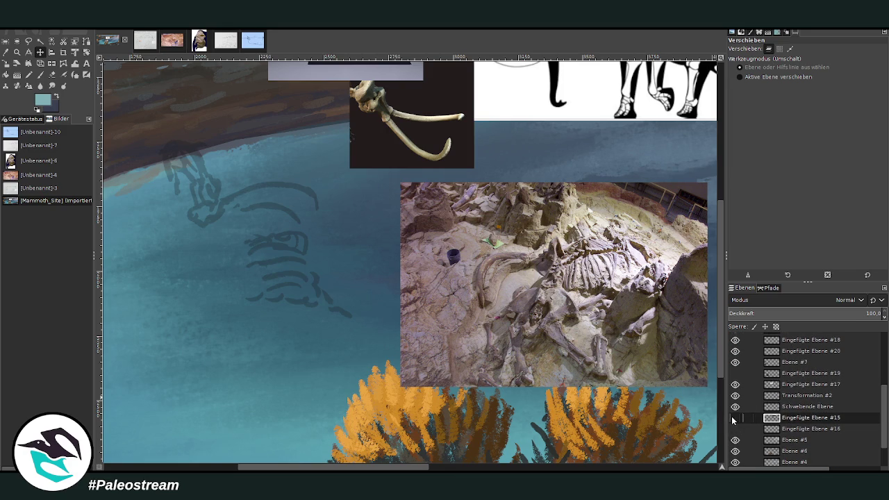
{"action": "left_click", "coordinate": [679, 470]}
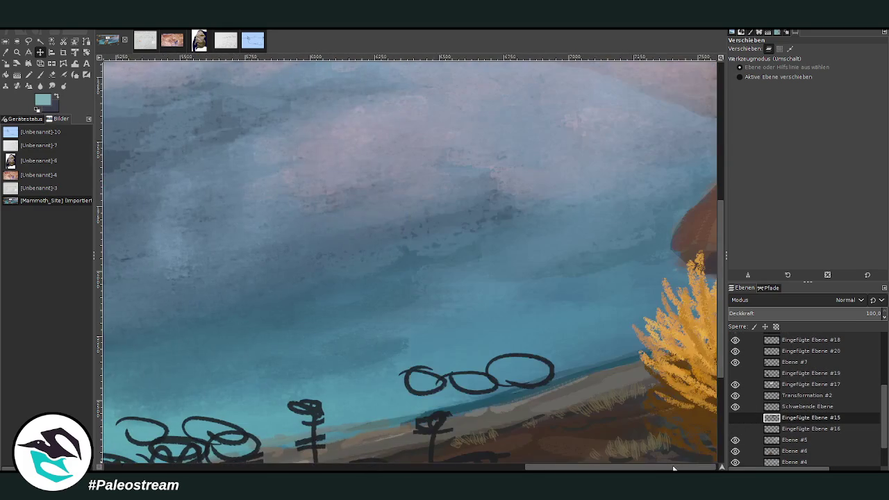
Move the snowy-mountain photo Eingefügte Ebene #15 into Ebenengruppe #1 and collapse the group
{"action": "left_click_drag", "start_coordinate": [721, 375], "coordinate": [722, 232]}
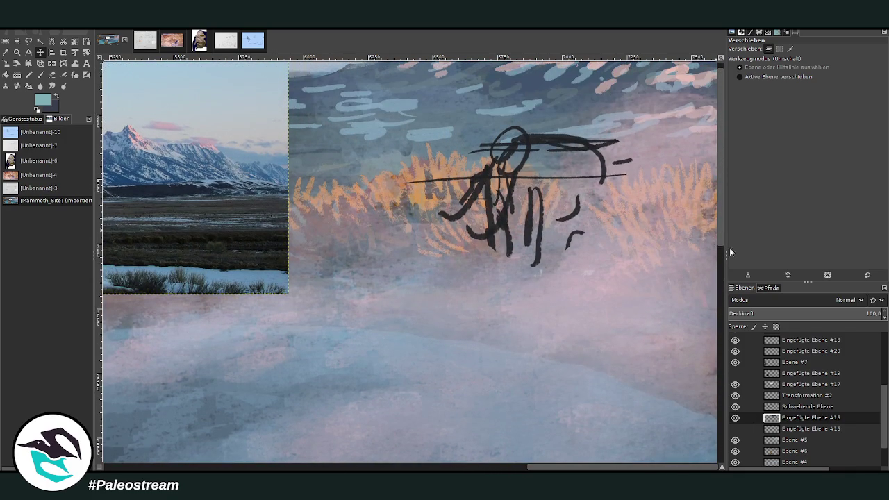
{"action": "left_click", "coordinate": [735, 418]}
{"action": "left_click", "coordinate": [735, 417]}
{"action": "mouse_move", "coordinate": [800, 419]}
{"action": "left_mouse_down"}
{"action": "mouse_move", "coordinate": [804, 346]}
{"action": "mouse_move", "coordinate": [801, 358]}
{"action": "left_mouse_up"}
{"action": "scroll", "coordinate": [886, 387], "scroll_direction": "down", "scroll_amount": 3}
{"action": "left_click_drag", "start_coordinate": [791, 459], "coordinate": [799, 341]}
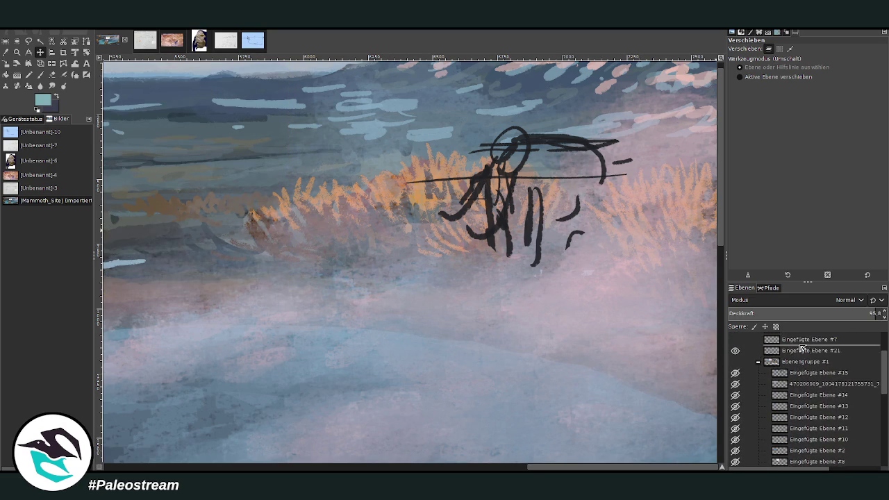
{"action": "left_click", "coordinate": [759, 362]}
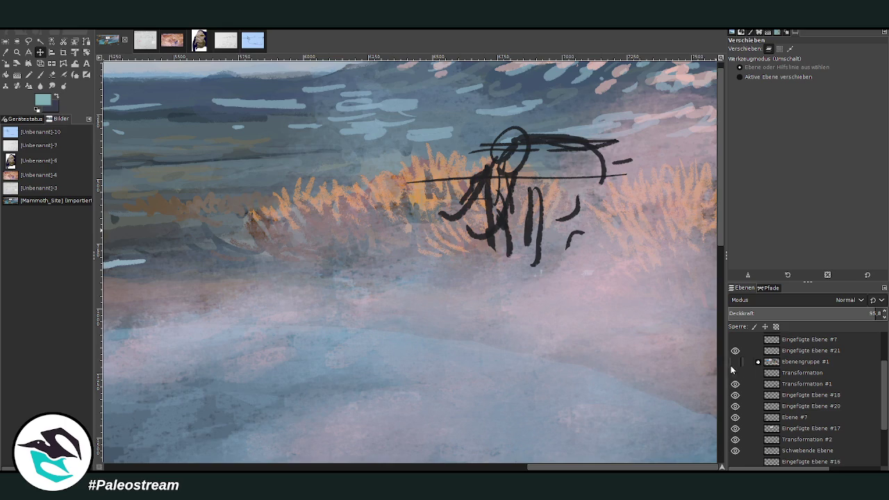
Hide both Transformation layers
{"action": "left_click_drag", "start_coordinate": [622, 466], "coordinate": [319, 466]}
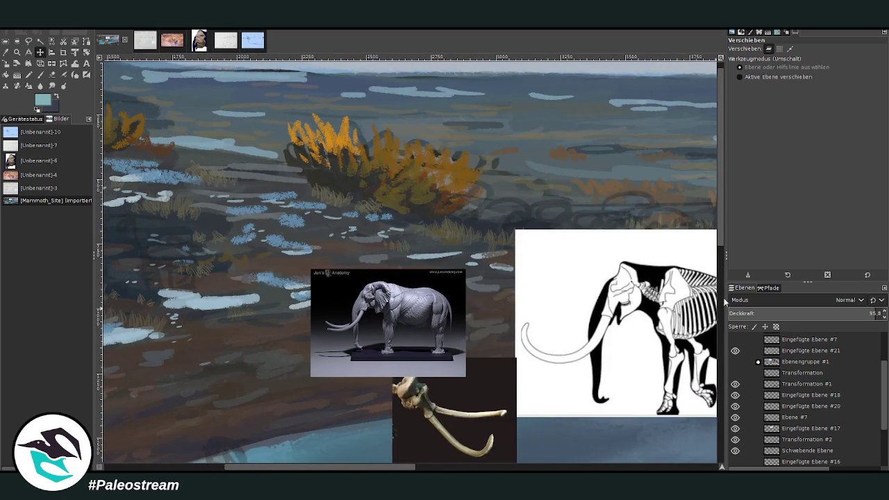
{"action": "left_click_drag", "start_coordinate": [727, 312], "coordinate": [726, 362]}
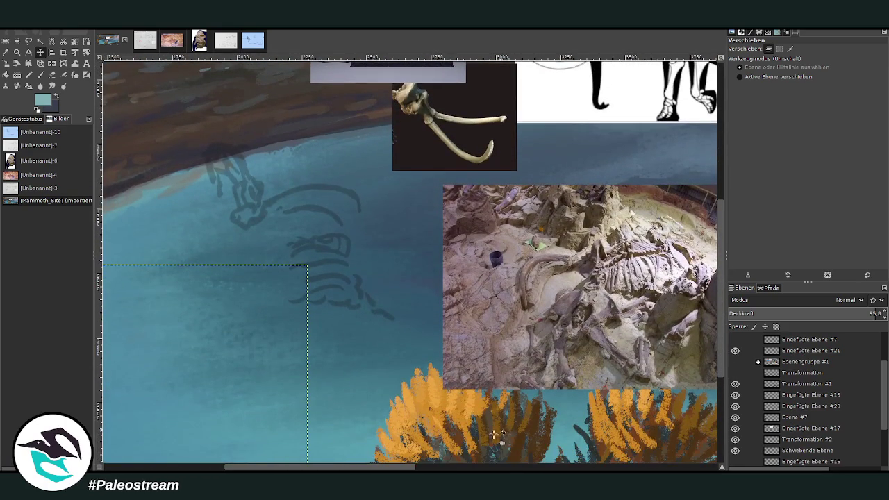
{"action": "left_click_drag", "start_coordinate": [542, 400], "coordinate": [610, 383]}
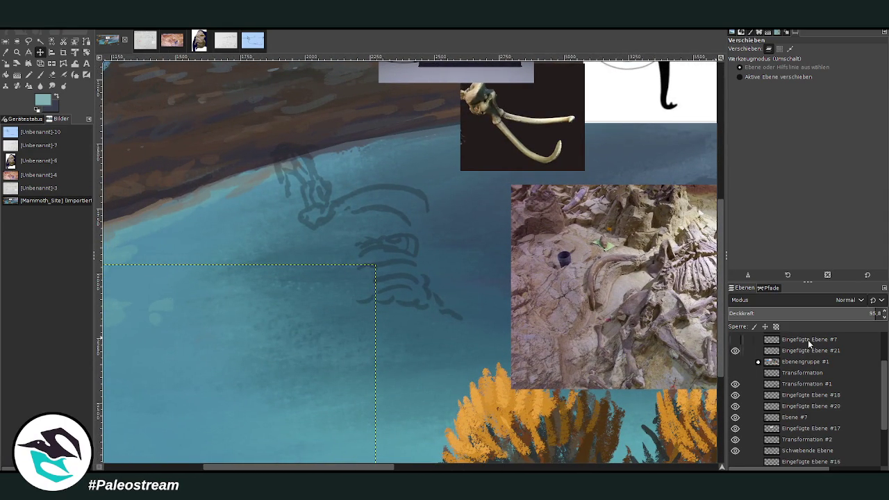
{"action": "left_click", "coordinate": [735, 373]}
{"action": "left_click", "coordinate": [735, 373]}
Add a new layer Ebene #8 directly above Ebene #7
{"action": "left_click", "coordinate": [785, 417]}
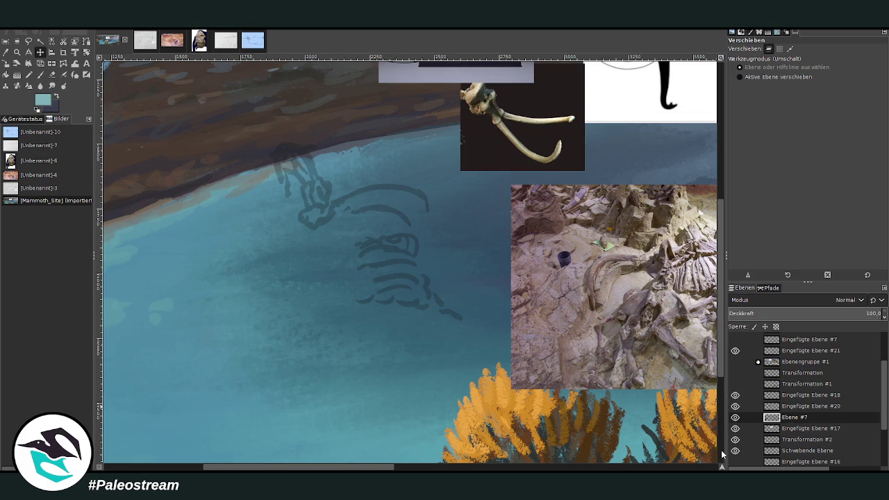
{"action": "double_click", "coordinate": [735, 395]}
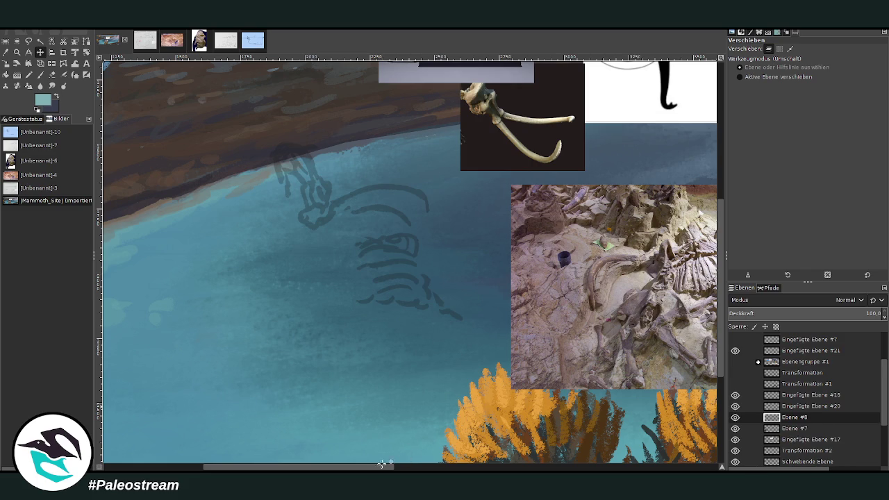
{"action": "scroll", "coordinate": [395, 466], "scroll_direction": "right", "scroll_amount": 3}
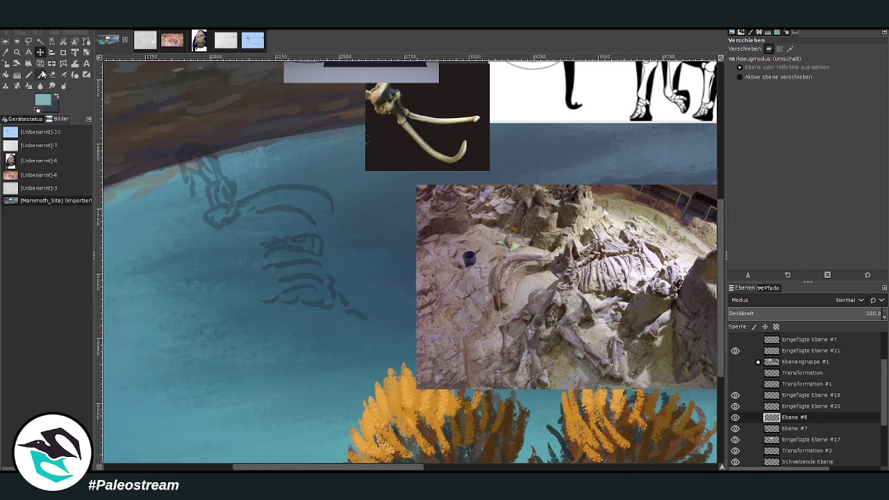
{"action": "left_click", "coordinate": [40, 74]}
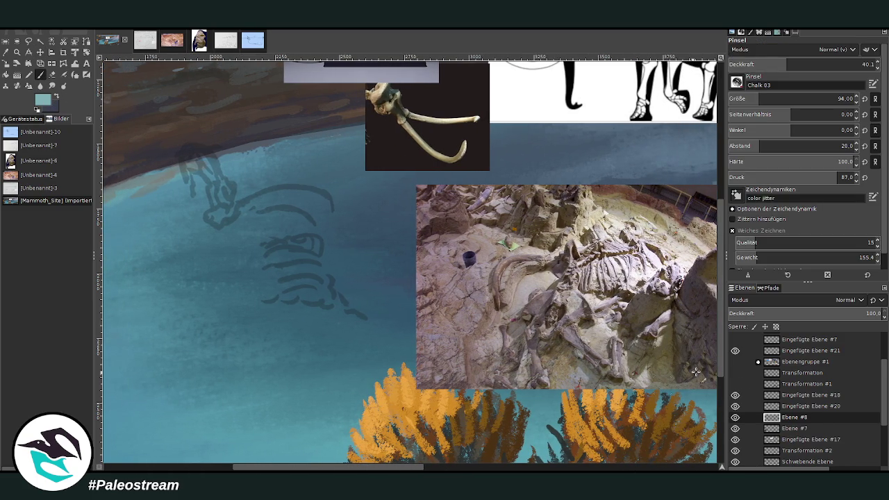
Place Eingefügte Ebene #21 below Ebene #8, lower its opacity, and make Ebene #8 active
{"action": "left_click", "coordinate": [735, 407]}
{"action": "left_click", "coordinate": [736, 395]}
{"action": "left_click", "coordinate": [735, 350]}
{"action": "left_click", "coordinate": [736, 351]}
{"action": "left_click", "coordinate": [797, 352]}
{"action": "left_click_drag", "start_coordinate": [793, 408], "coordinate": [788, 419]}
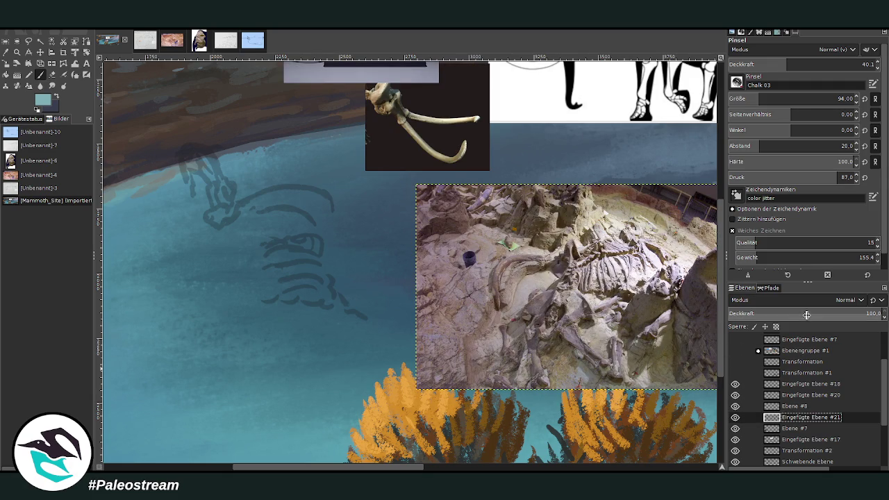
{"action": "left_click", "coordinate": [803, 313]}
{"action": "left_click", "coordinate": [793, 406]}
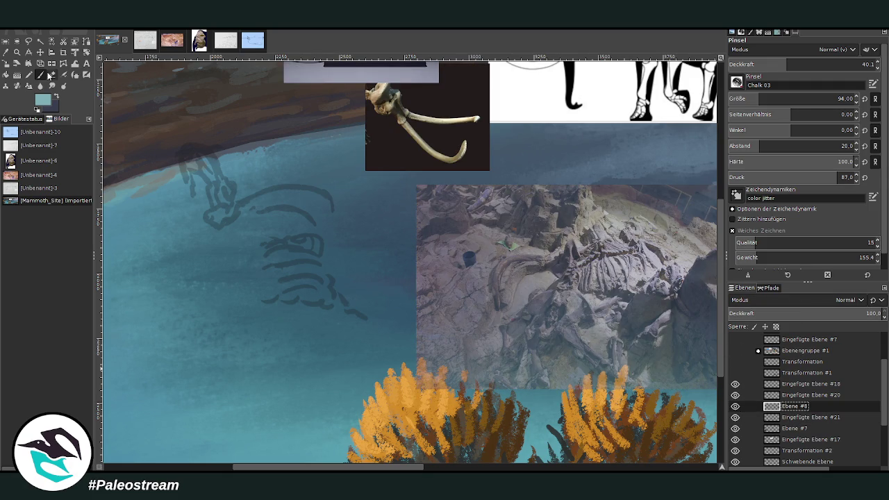
{"action": "left_click", "coordinate": [40, 74]}
Paint teal over the skeleton's legs, ribs and spine, with brush opacity 58.4 and size 57
{"action": "mouse_move", "coordinate": [567, 321]}
{"action": "left_mouse_down"}
{"action": "mouse_move", "coordinate": [585, 304]}
{"action": "mouse_move", "coordinate": [566, 339]}
{"action": "mouse_move", "coordinate": [606, 370]}
{"action": "left_mouse_up"}
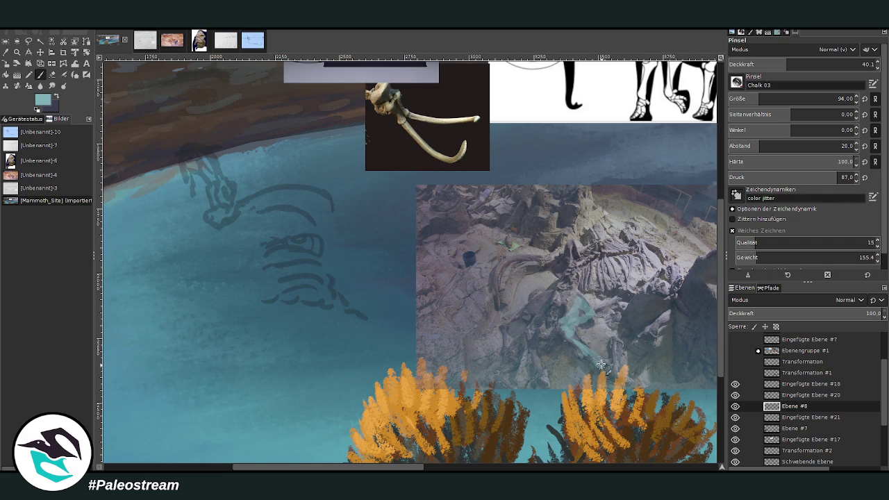
{"action": "mouse_move", "coordinate": [542, 348]}
{"action": "left_mouse_down"}
{"action": "mouse_move", "coordinate": [536, 389]}
{"action": "mouse_move", "coordinate": [539, 300]}
{"action": "mouse_move", "coordinate": [552, 291]}
{"action": "left_mouse_up"}
{"action": "mouse_move", "coordinate": [535, 332]}
{"action": "left_mouse_down"}
{"action": "mouse_move", "coordinate": [544, 303]}
{"action": "mouse_move", "coordinate": [571, 275]}
{"action": "mouse_move", "coordinate": [643, 246]}
{"action": "left_mouse_up"}
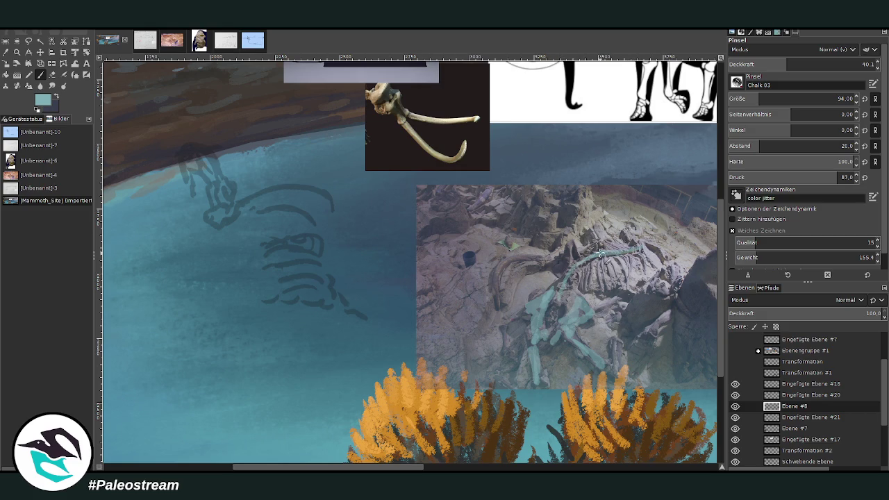
{"action": "left_click", "coordinate": [815, 64]}
{"action": "left_click", "coordinate": [748, 97]}
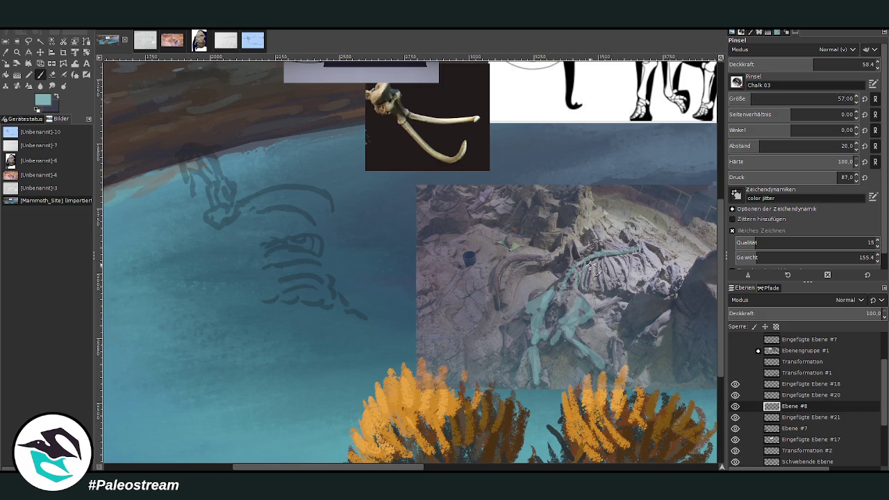
{"action": "mouse_move", "coordinate": [592, 290]}
{"action": "left_mouse_down"}
{"action": "mouse_move", "coordinate": [605, 267]}
{"action": "mouse_move", "coordinate": [611, 292]}
{"action": "mouse_move", "coordinate": [615, 263]}
{"action": "mouse_move", "coordinate": [626, 261]}
{"action": "mouse_move", "coordinate": [626, 288]}
{"action": "mouse_move", "coordinate": [629, 267]}
{"action": "mouse_move", "coordinate": [633, 275]}
{"action": "left_mouse_up"}
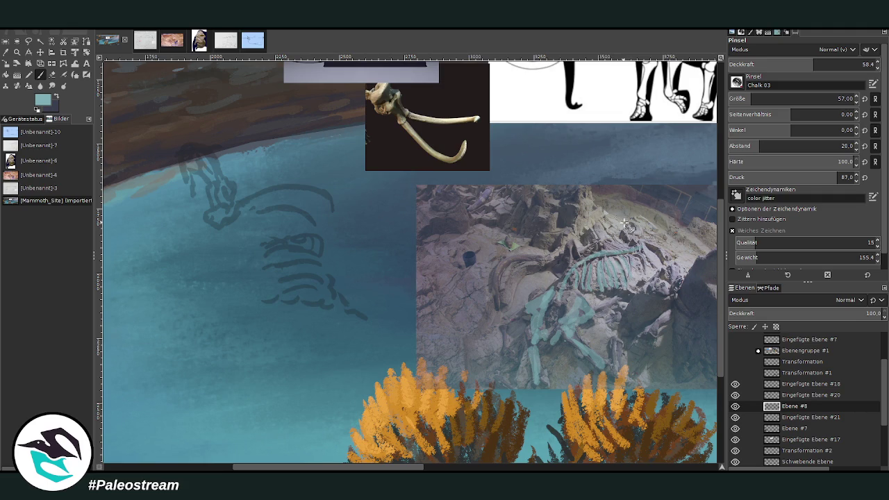
{"action": "mouse_move", "coordinate": [576, 259]}
{"action": "left_mouse_down"}
{"action": "mouse_move", "coordinate": [566, 268]}
{"action": "mouse_move", "coordinate": [597, 249]}
{"action": "mouse_move", "coordinate": [623, 248]}
{"action": "mouse_move", "coordinate": [647, 265]}
{"action": "mouse_move", "coordinate": [643, 250]}
{"action": "left_mouse_up"}
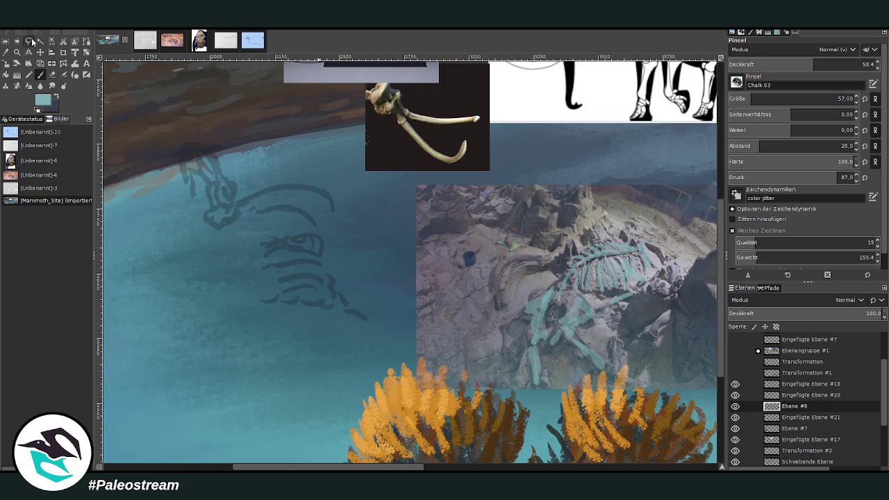
{"action": "left_click", "coordinate": [6, 41]}
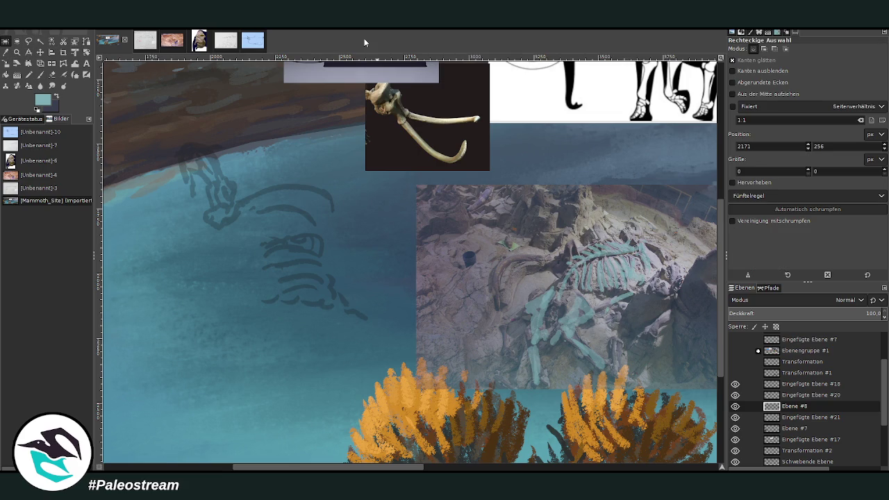
Crop layer Ebene #8 to roughly 890×909 around the teal skeleton tracing
{"action": "left_click", "coordinate": [63, 52]}
{"action": "left_click_drag", "start_coordinate": [481, 199], "coordinate": [664, 402]}
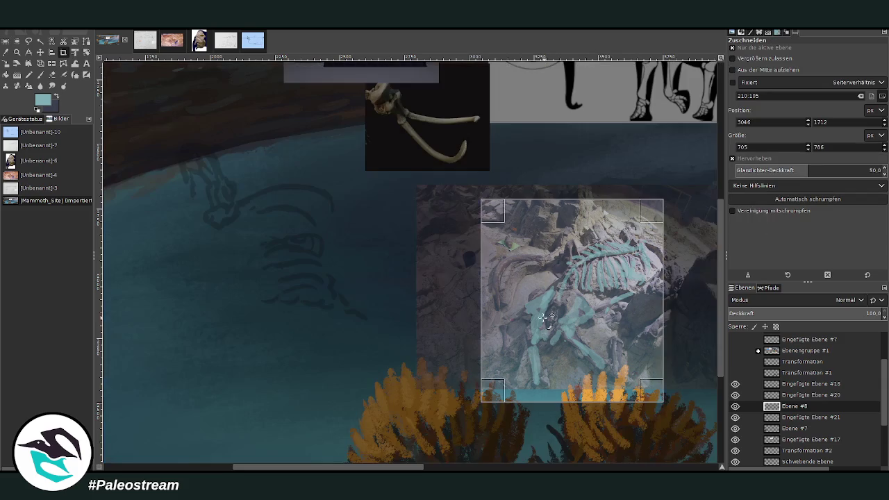
{"action": "left_click_drag", "start_coordinate": [657, 300], "coordinate": [674, 300]}
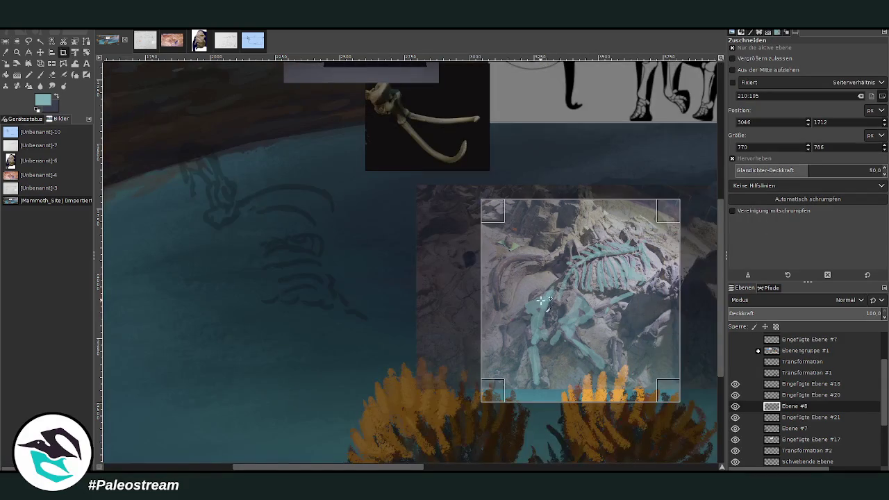
{"action": "key", "text": "Return"}
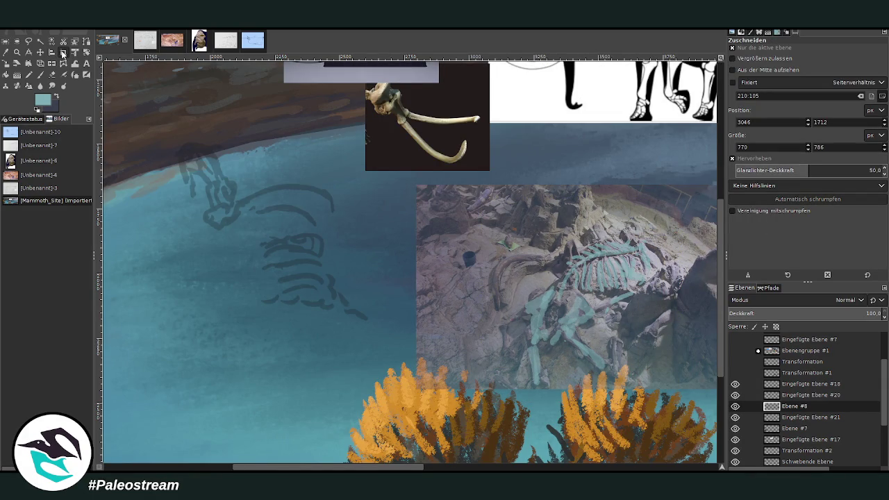
{"action": "left_click_drag", "start_coordinate": [474, 179], "coordinate": [703, 413]}
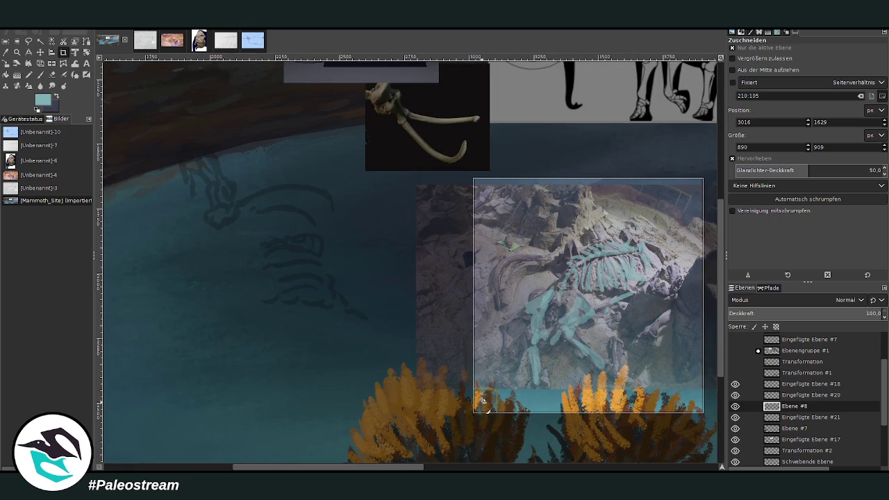
{"action": "key", "text": "Return"}
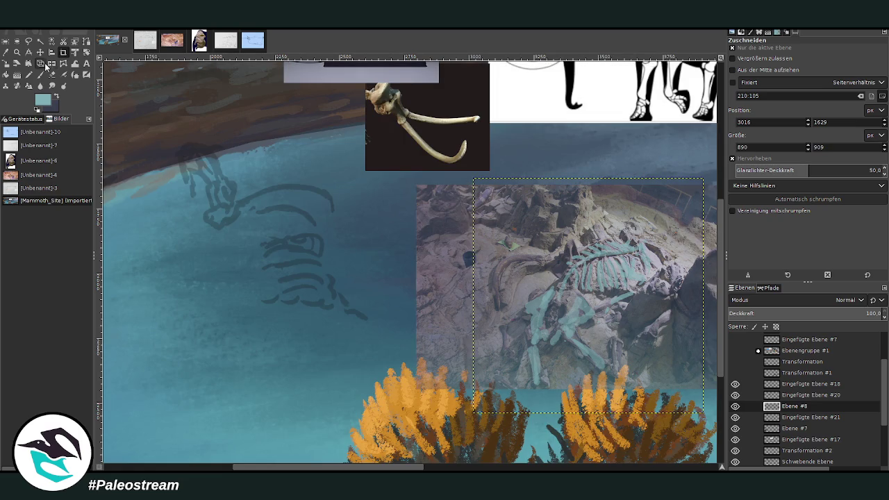
{"action": "left_click", "coordinate": [39, 63]}
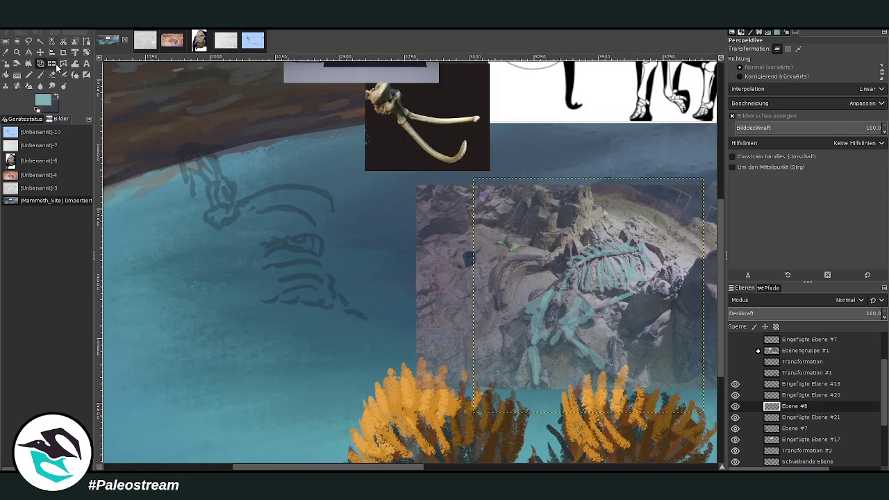
Flip the skeleton tracing horizontally and rotate it about −95°
{"action": "left_click", "coordinate": [51, 65]}
{"action": "left_click", "coordinate": [504, 291]}
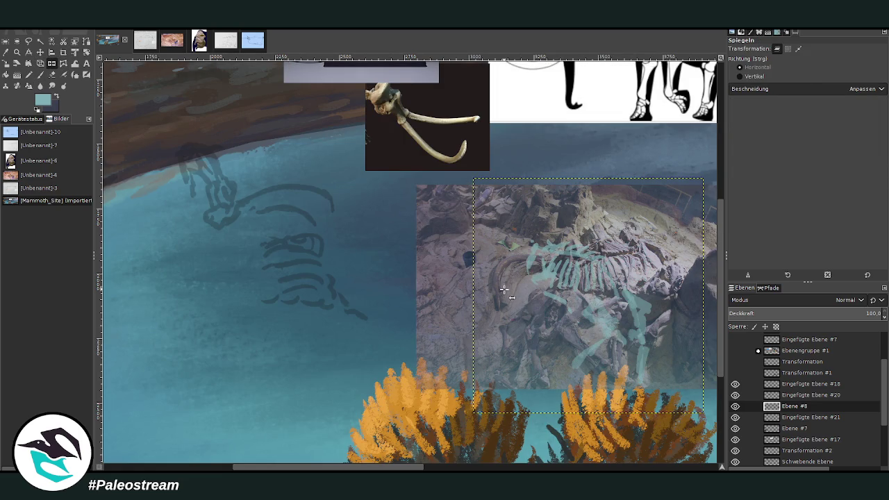
{"action": "left_click", "coordinate": [87, 52]}
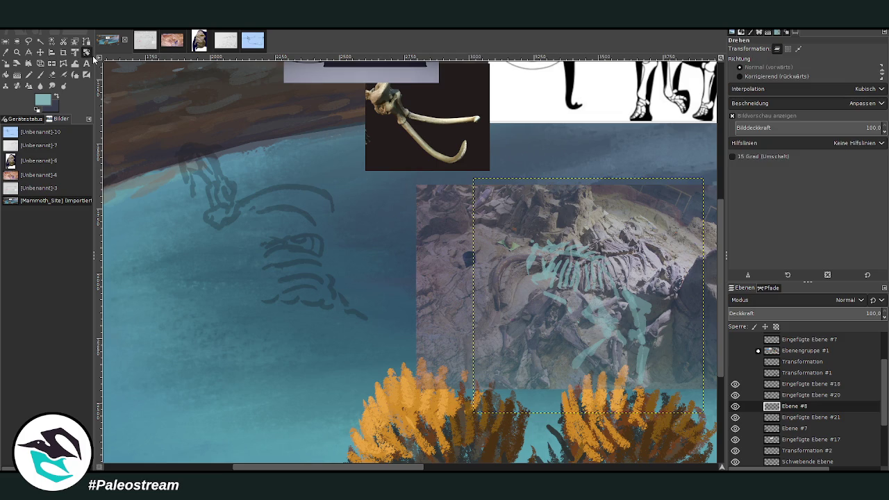
{"action": "left_click_drag", "start_coordinate": [510, 230], "coordinate": [526, 360]}
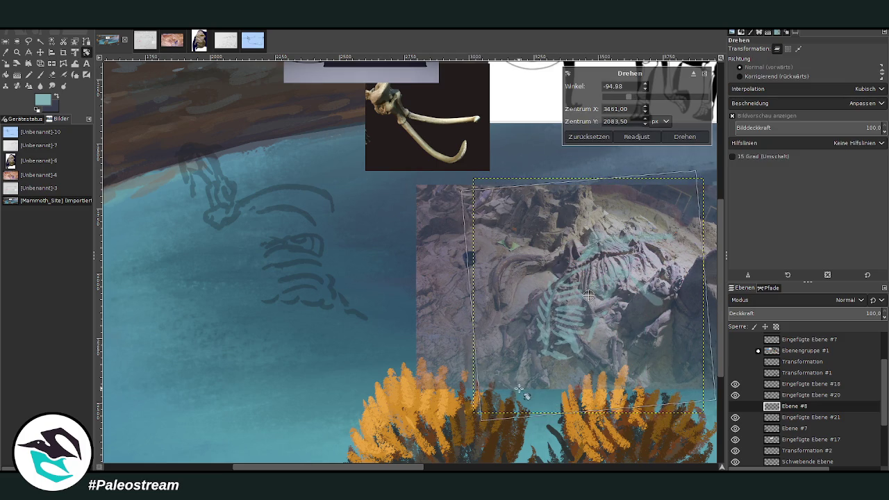
{"action": "left_click", "coordinate": [685, 137]}
Perspective-warp the tracing by pulling both top corners inward
{"action": "key", "text": "m"}
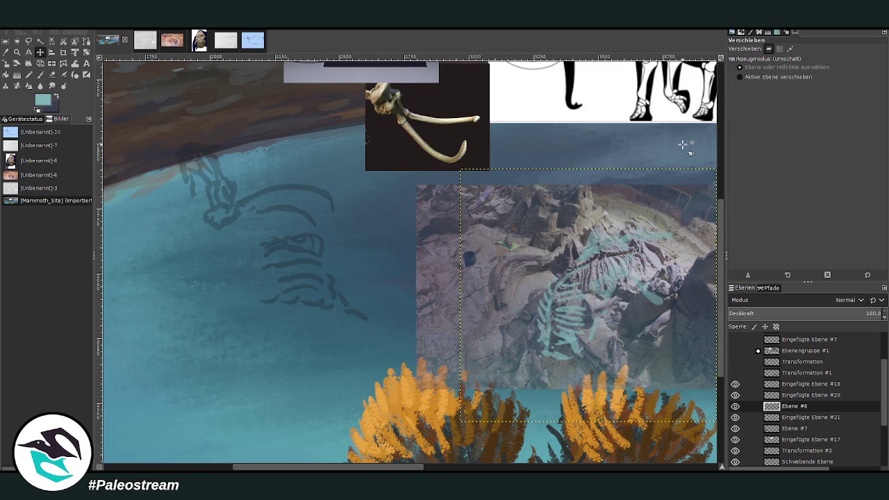
{"action": "key", "text": "shift+p"}
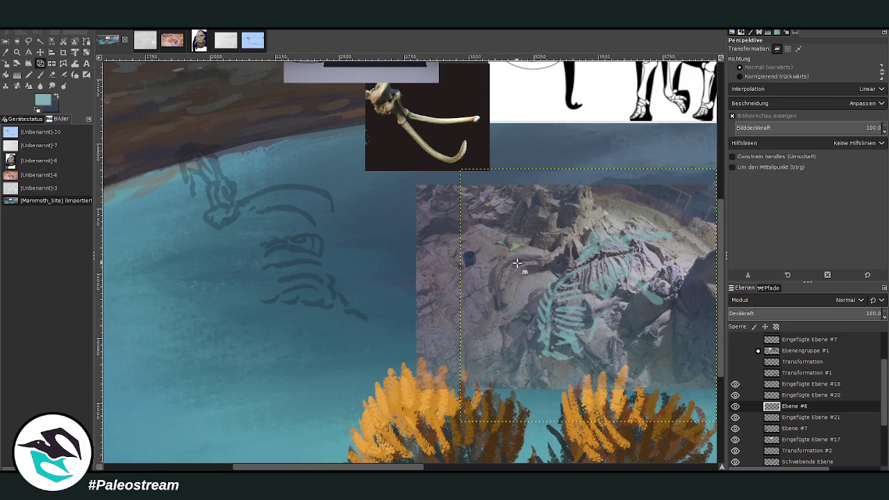
{"action": "left_click", "coordinate": [516, 264]}
{"action": "left_click_drag", "start_coordinate": [715, 170], "coordinate": [675, 216]}
{"action": "left_click_drag", "start_coordinate": [460, 170], "coordinate": [430, 184]}
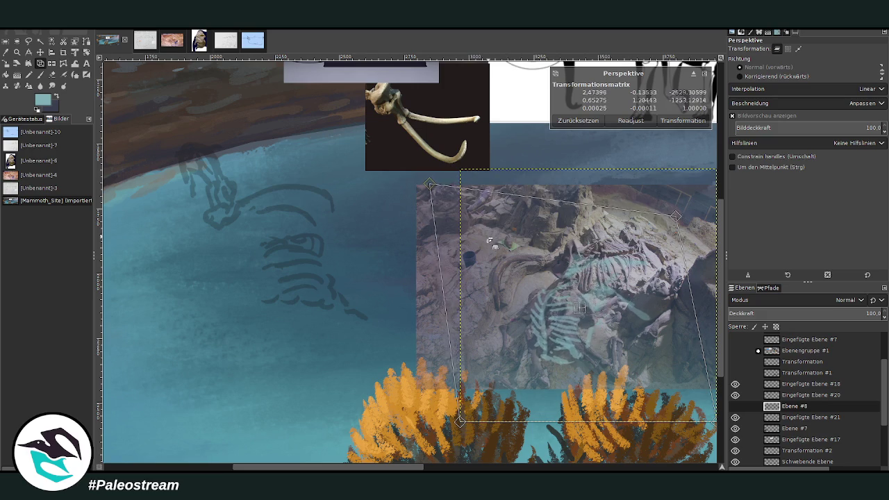
{"action": "left_click_drag", "start_coordinate": [675, 216], "coordinate": [672, 226]}
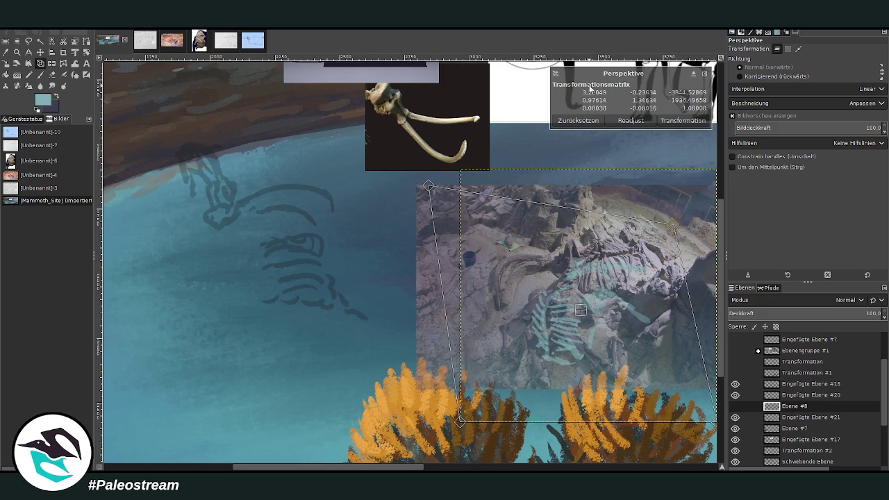
{"action": "left_click", "coordinate": [682, 121]}
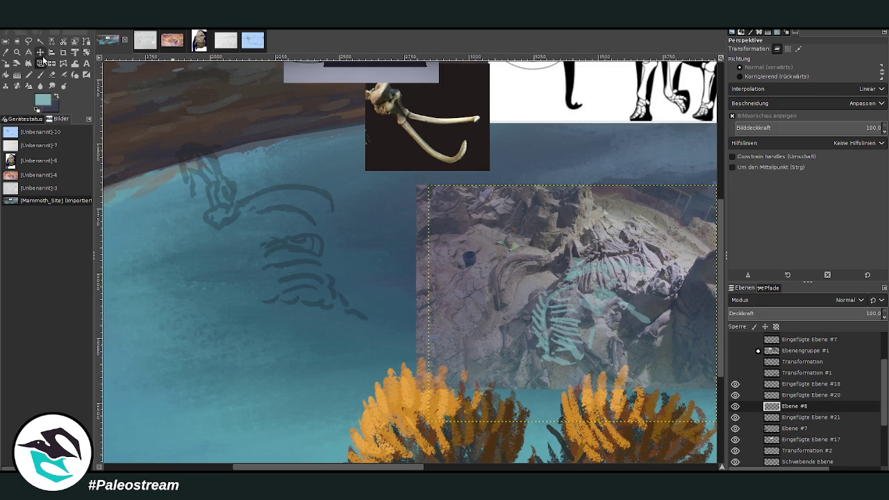
{"action": "left_click", "coordinate": [40, 52]}
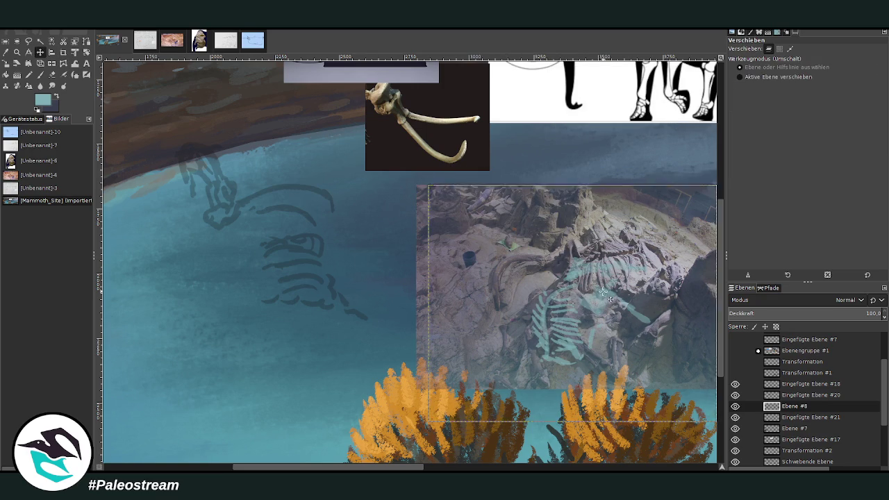
Shift the teal skeleton tracing left onto the dark sketch and move the excavation photo down-left
{"action": "left_click_drag", "start_coordinate": [604, 295], "coordinate": [442, 303]}
{"action": "mouse_move", "coordinate": [566, 313]}
{"action": "left_mouse_down"}
{"action": "mouse_move", "coordinate": [613, 209]}
{"action": "mouse_move", "coordinate": [656, 144]}
{"action": "left_mouse_up"}
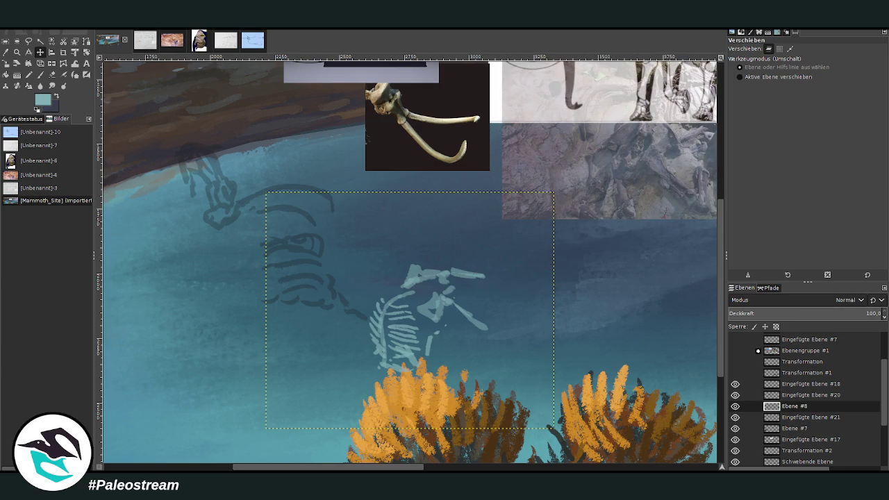
{"action": "mouse_move", "coordinate": [415, 281]}
{"action": "left_mouse_down"}
{"action": "mouse_move", "coordinate": [420, 258]}
{"action": "mouse_move", "coordinate": [333, 238]}
{"action": "left_mouse_up"}
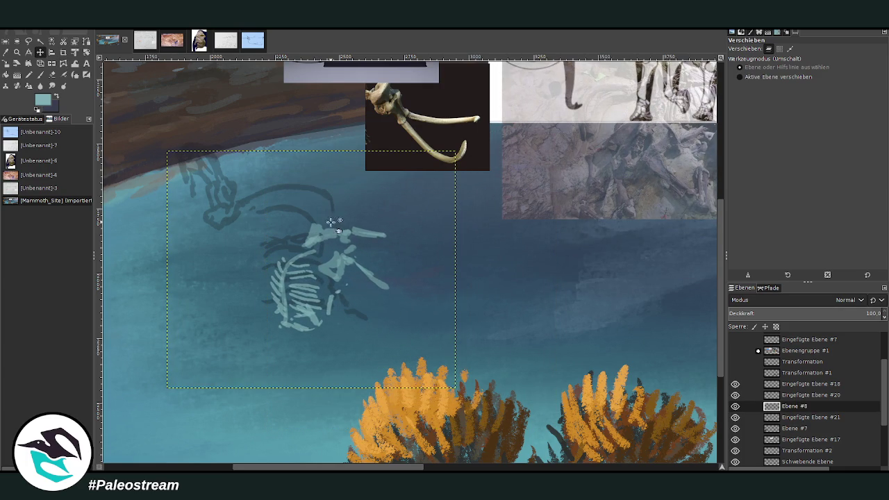
{"action": "left_click_drag", "start_coordinate": [568, 196], "coordinate": [550, 278]}
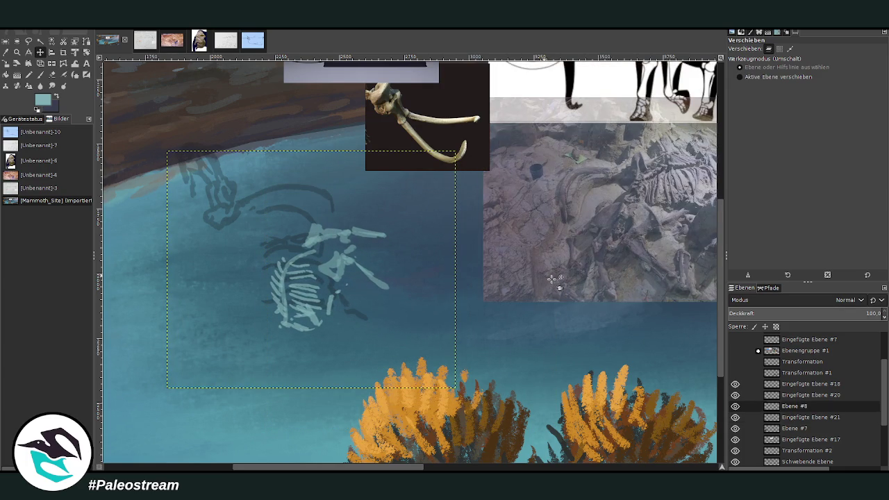
{"action": "left_click", "coordinate": [789, 419]}
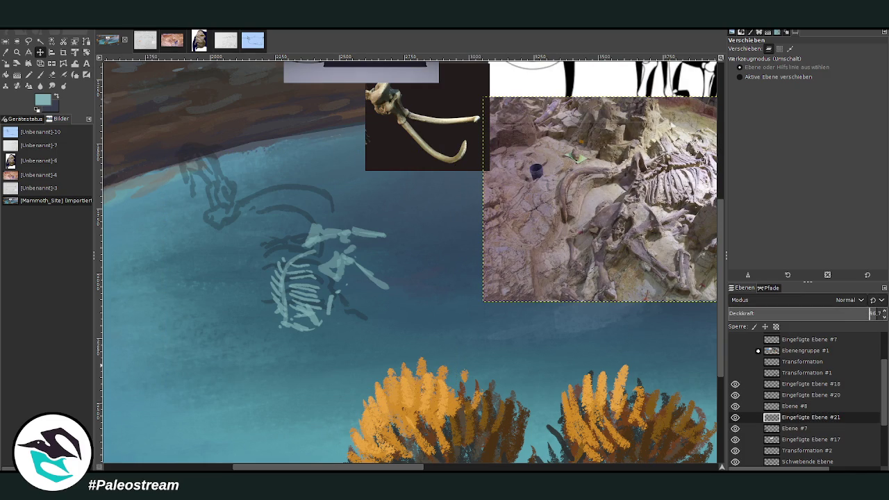
Shrink the Chalk 03 brush and paint a pale stroke over the skull on Ebene #7
{"action": "left_click", "coordinate": [40, 74]}
{"action": "left_click", "coordinate": [743, 98]}
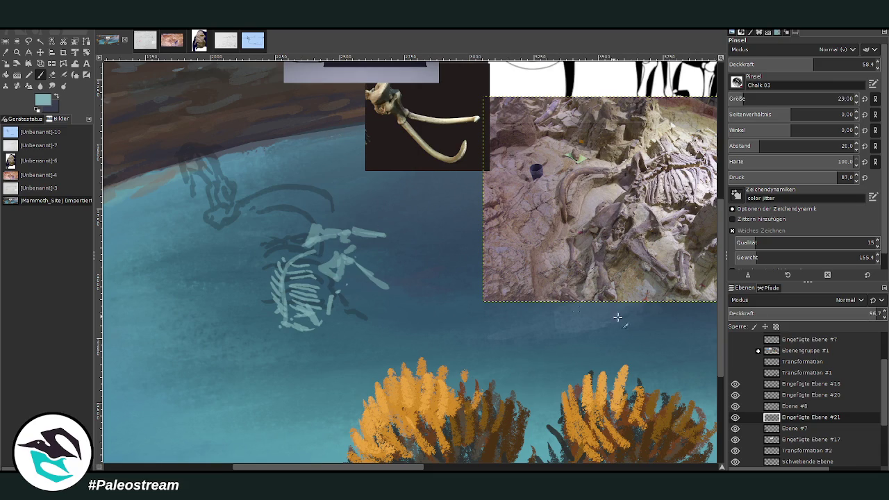
{"action": "left_click", "coordinate": [788, 429]}
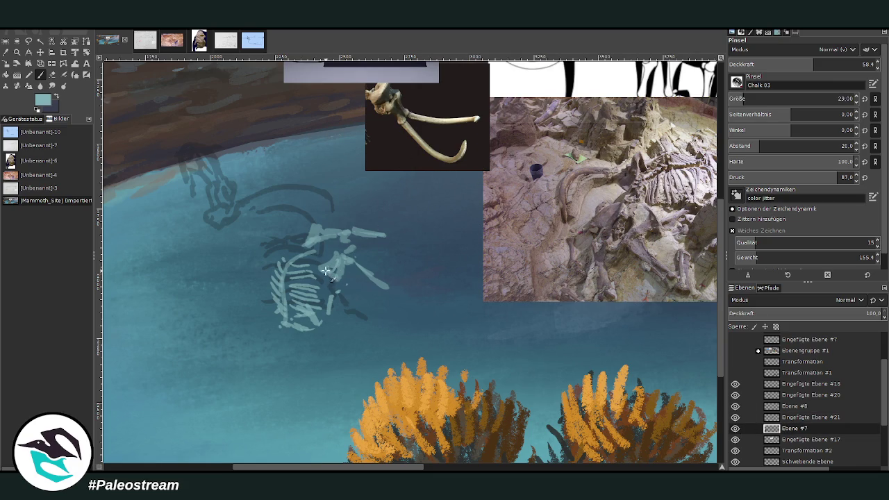
{"action": "mouse_move", "coordinate": [327, 262]}
{"action": "left_mouse_down"}
{"action": "mouse_move", "coordinate": [318, 240]}
{"action": "mouse_move", "coordinate": [311, 245]}
{"action": "mouse_move", "coordinate": [332, 254]}
{"action": "mouse_move", "coordinate": [308, 250]}
{"action": "mouse_move", "coordinate": [285, 271]}
{"action": "left_mouse_up"}
Enlarge the brush to 45 and paint pale chalk over the skeleton's jaw and tusk
{"action": "key", "text": "bracketright"}
{"action": "key", "text": "bracketright"}
{"action": "key", "text": "bracketright"}
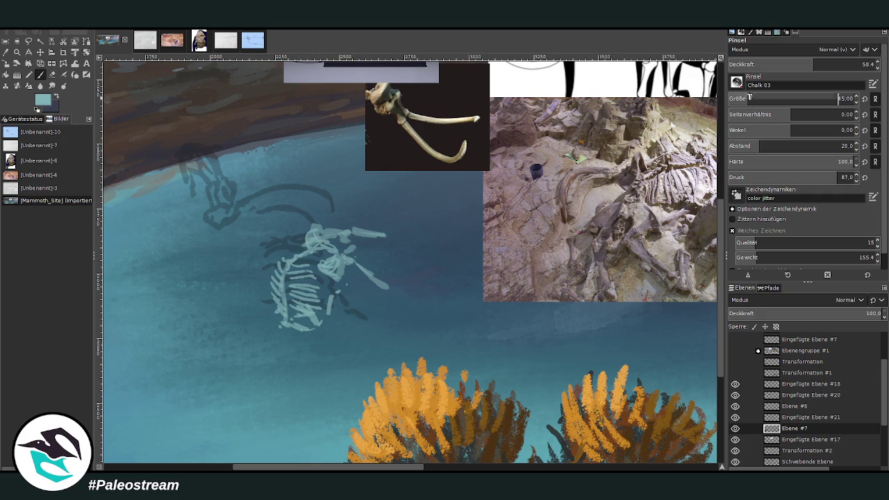
{"action": "left_click_drag", "start_coordinate": [357, 272], "coordinate": [385, 288]}
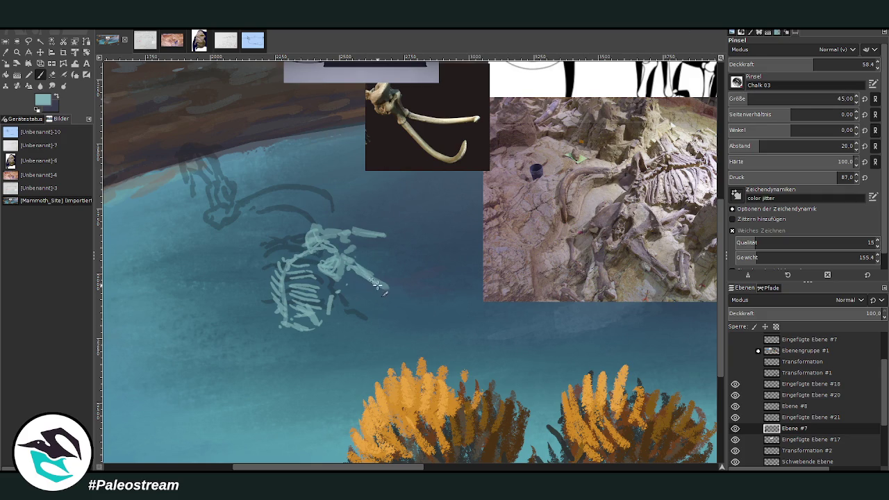
{"action": "left_click_drag", "start_coordinate": [350, 236], "coordinate": [415, 224]}
Lower brush opacity to 45.4 and brighten the ribcage with fainter pale strokes
{"action": "key", "text": "less"}
{"action": "key", "text": "less"}
{"action": "key", "text": "less"}
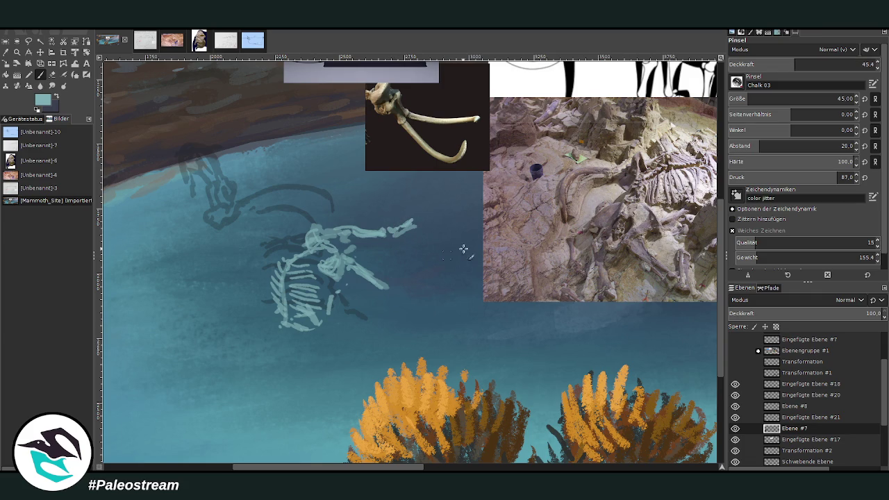
{"action": "left_click_drag", "start_coordinate": [396, 285], "coordinate": [437, 282]}
{"action": "mouse_move", "coordinate": [328, 318]}
{"action": "left_mouse_down"}
{"action": "mouse_move", "coordinate": [359, 263]}
{"action": "mouse_move", "coordinate": [320, 317]}
{"action": "mouse_move", "coordinate": [291, 292]}
{"action": "mouse_move", "coordinate": [324, 292]}
{"action": "mouse_move", "coordinate": [296, 283]}
{"action": "mouse_move", "coordinate": [320, 287]}
{"action": "mouse_move", "coordinate": [290, 273]}
{"action": "mouse_move", "coordinate": [274, 279]}
{"action": "mouse_move", "coordinate": [276, 307]}
{"action": "mouse_move", "coordinate": [313, 334]}
{"action": "mouse_move", "coordinate": [299, 319]}
{"action": "left_mouse_up"}
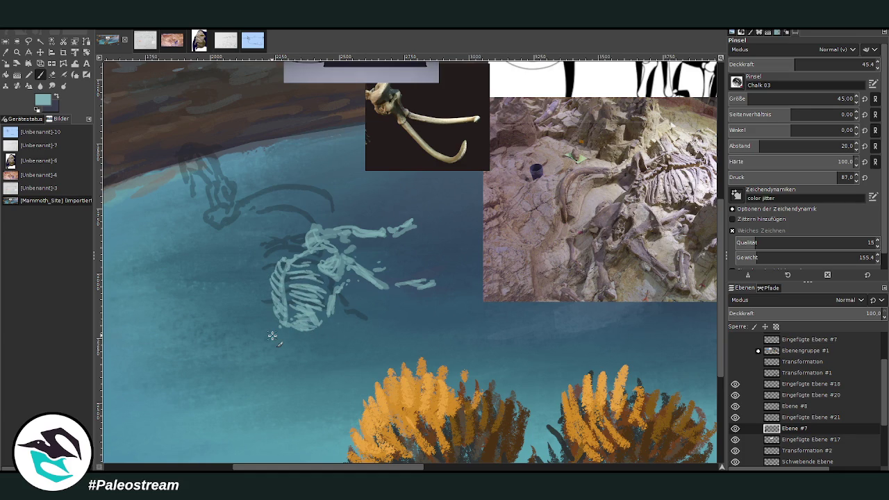
{"action": "left_click", "coordinate": [74, 64]}
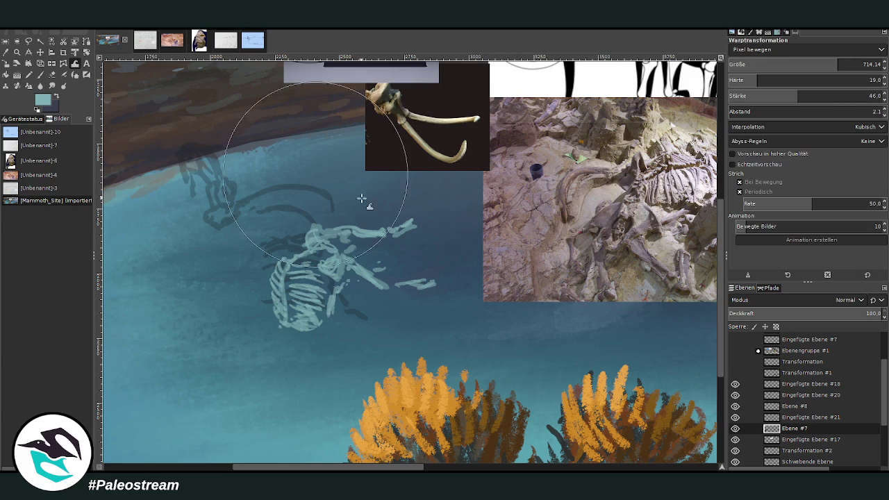
Choose Warp Transform with a broad brush of about 795.39 px
{"action": "left_click", "coordinate": [851, 63]}
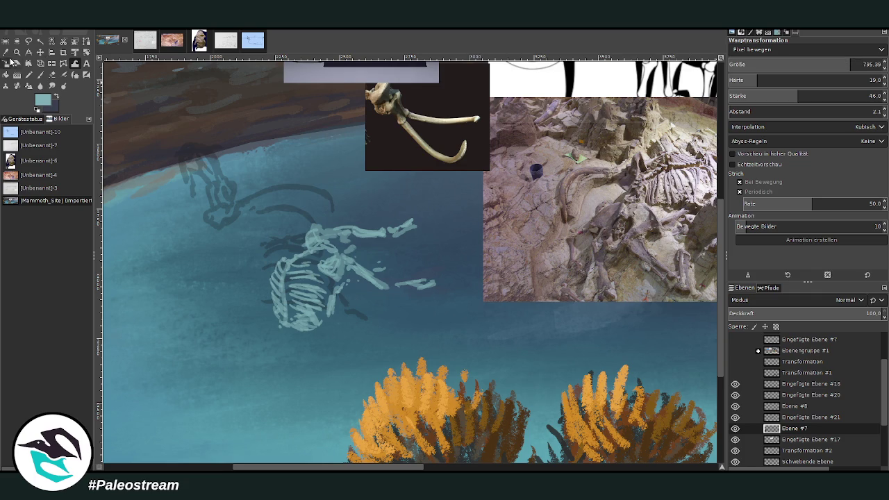
Sample a darker blue from the lake with the Color Picker
{"action": "left_click", "coordinate": [6, 53]}
{"action": "left_click", "coordinate": [41, 75]}
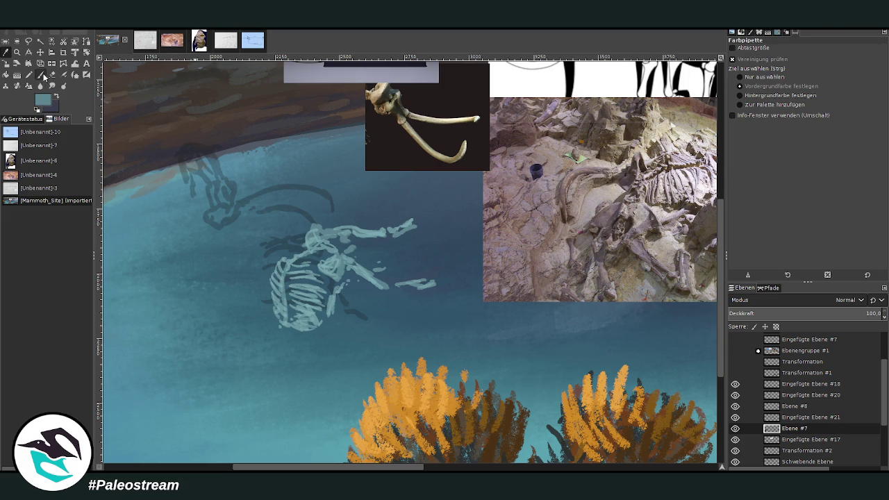
{"action": "left_click", "coordinate": [536, 363], "text": "ctrl"}
{"action": "left_click", "coordinate": [525, 369], "text": "ctrl"}
Set the Chalk 03 brush to opacity 65 and size 43, and make Ebene #8 active
{"action": "left_click_drag", "start_coordinate": [795, 64], "coordinate": [823, 64]}
{"action": "left_click_drag", "start_coordinate": [855, 99], "coordinate": [837, 98]}
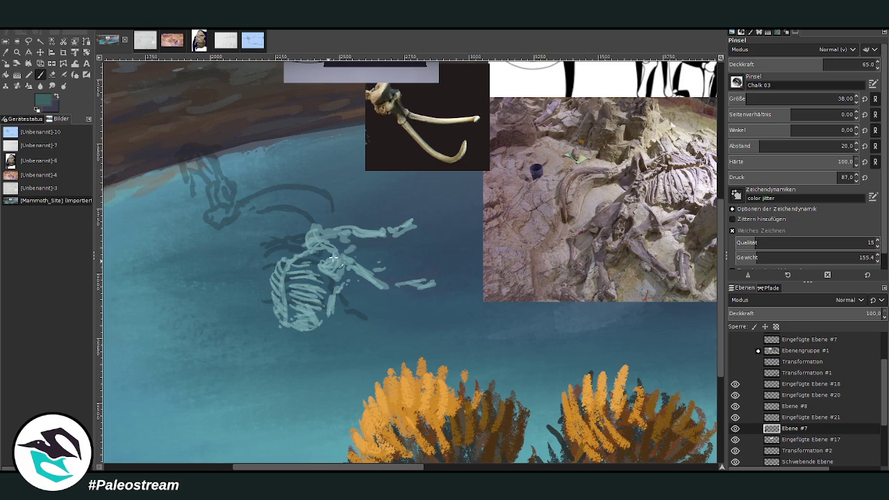
{"action": "left_click_drag", "start_coordinate": [764, 101], "coordinate": [722, 106]}
{"action": "left_click", "coordinate": [793, 408]}
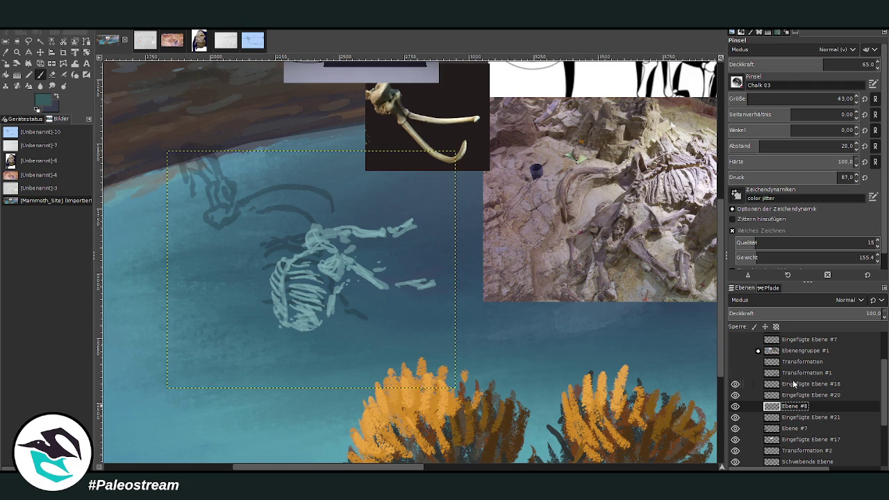
Dab dark blue shadow onto the ribcage, then sample a pale colour
{"action": "key", "text": "Return"}
{"action": "left_click", "coordinate": [306, 294]}
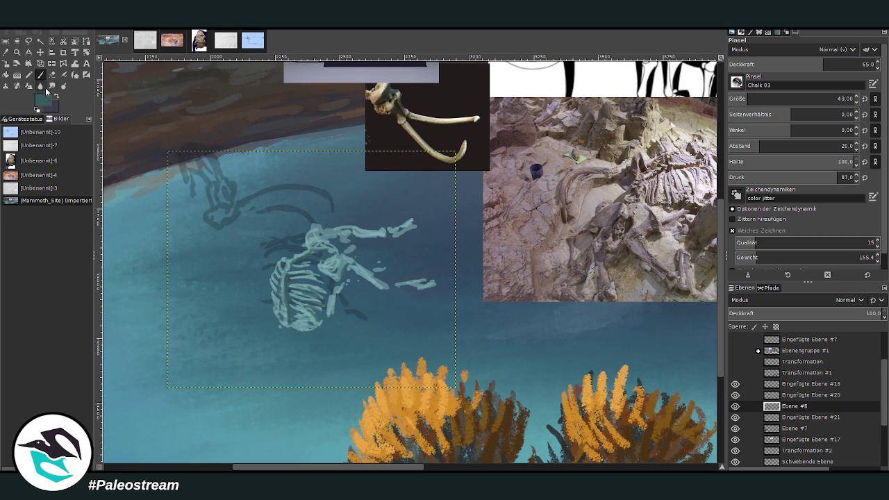
{"action": "left_click", "coordinate": [6, 52]}
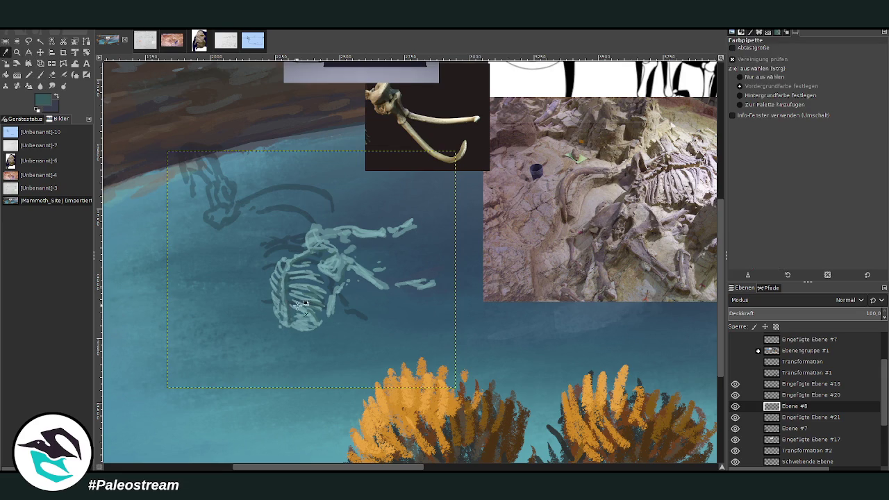
{"action": "left_click", "coordinate": [41, 75]}
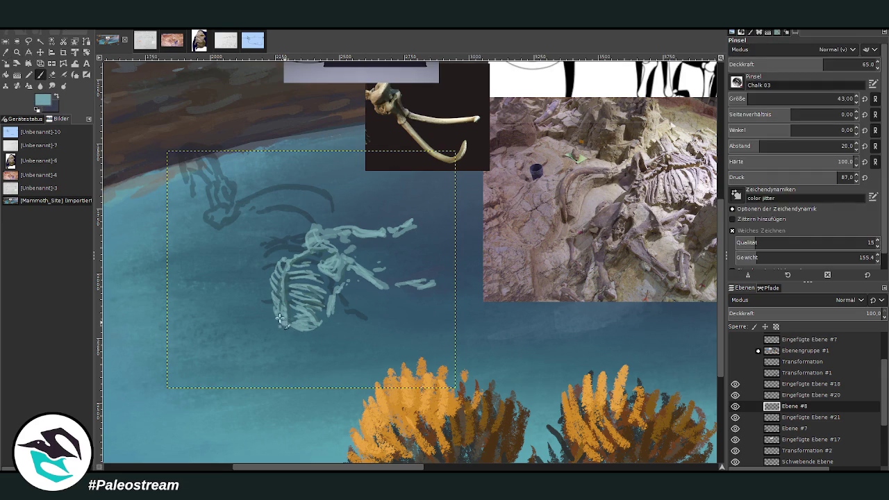
Paint light highlights along the ribcage's left edge, lower left and shoulder
{"action": "mouse_move", "coordinate": [281, 313]}
{"action": "left_mouse_down"}
{"action": "mouse_move", "coordinate": [281, 273]}
{"action": "mouse_move", "coordinate": [300, 258]}
{"action": "left_mouse_up"}
{"action": "mouse_move", "coordinate": [283, 323]}
{"action": "left_mouse_down"}
{"action": "mouse_move", "coordinate": [280, 311]}
{"action": "mouse_move", "coordinate": [303, 285]}
{"action": "left_mouse_up"}
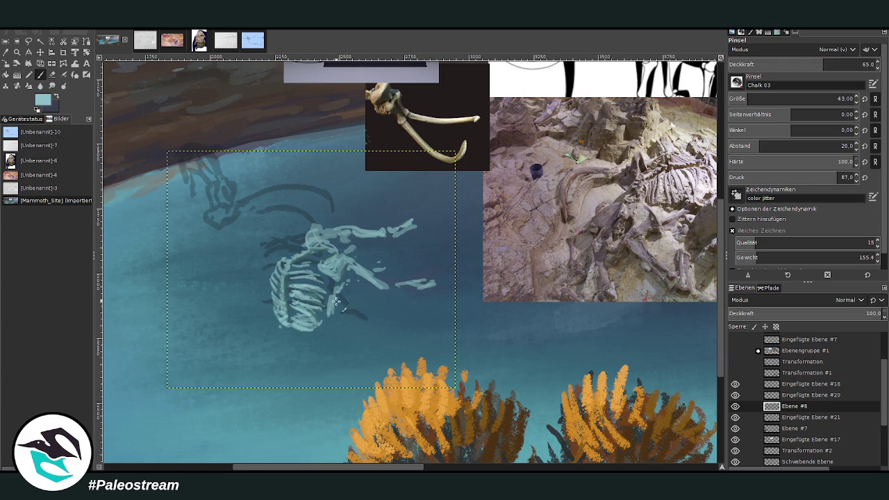
{"action": "left_click_drag", "start_coordinate": [288, 319], "coordinate": [283, 326]}
{"action": "left_click_drag", "start_coordinate": [327, 266], "coordinate": [306, 246]}
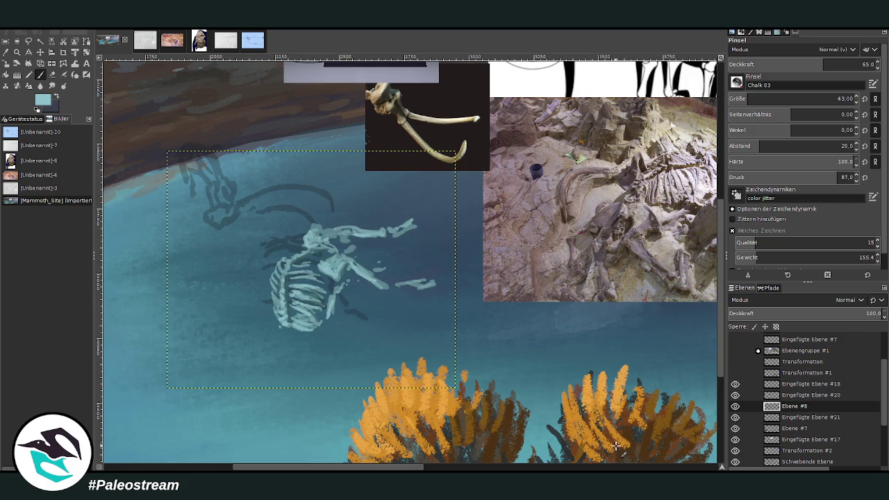
{"action": "left_click", "coordinate": [64, 66]}
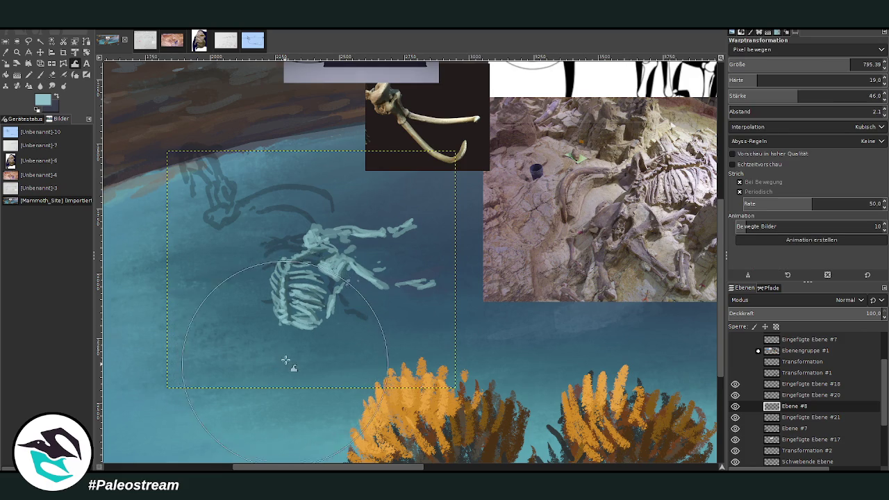
Warp the skeleton strokes toward the shoulder and shift the ribcage down and left
{"action": "mouse_move", "coordinate": [306, 351]}
{"action": "left_mouse_down"}
{"action": "mouse_move", "coordinate": [291, 361]}
{"action": "mouse_move", "coordinate": [318, 288]}
{"action": "mouse_move", "coordinate": [347, 276]}
{"action": "mouse_move", "coordinate": [346, 217]}
{"action": "left_mouse_up"}
{"action": "key", "text": "m"}
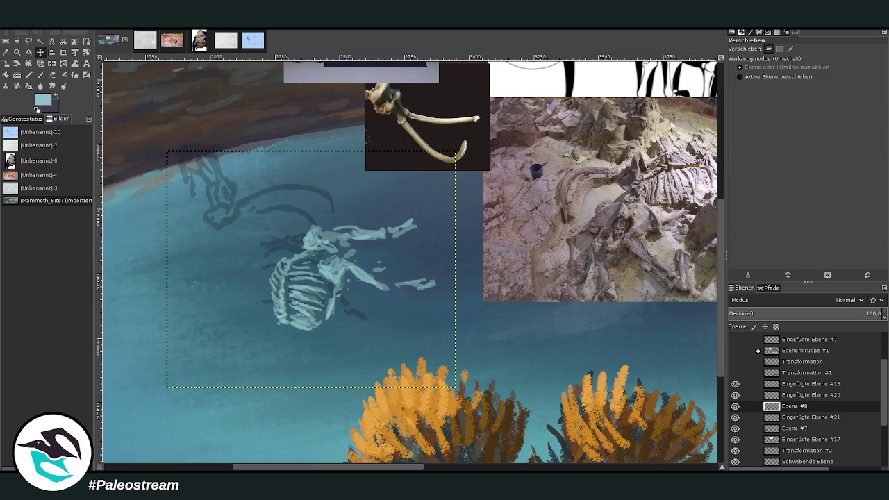
{"action": "left_click_drag", "start_coordinate": [357, 225], "coordinate": [352, 207]}
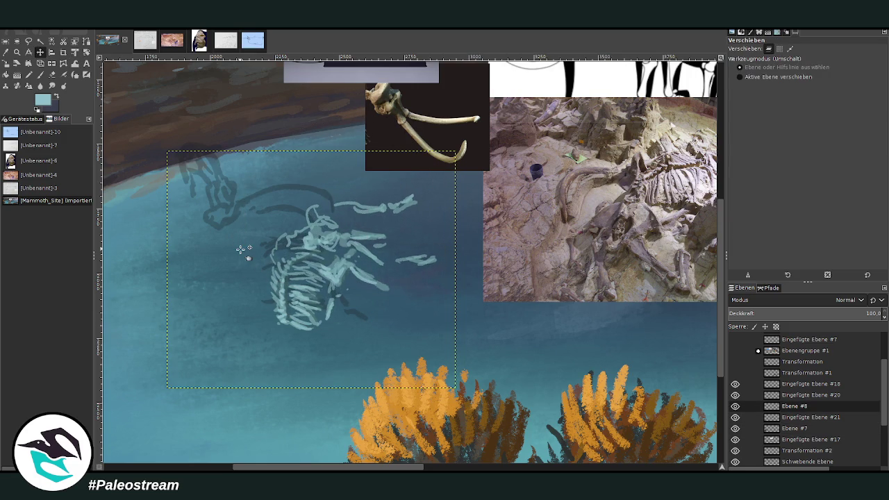
{"action": "key", "text": "ctrl+z"}
{"action": "key", "text": "ctrl+z"}
{"action": "mouse_move", "coordinate": [305, 330]}
{"action": "left_mouse_down"}
{"action": "mouse_move", "coordinate": [283, 339]}
{"action": "mouse_move", "coordinate": [294, 327]}
{"action": "left_mouse_up"}
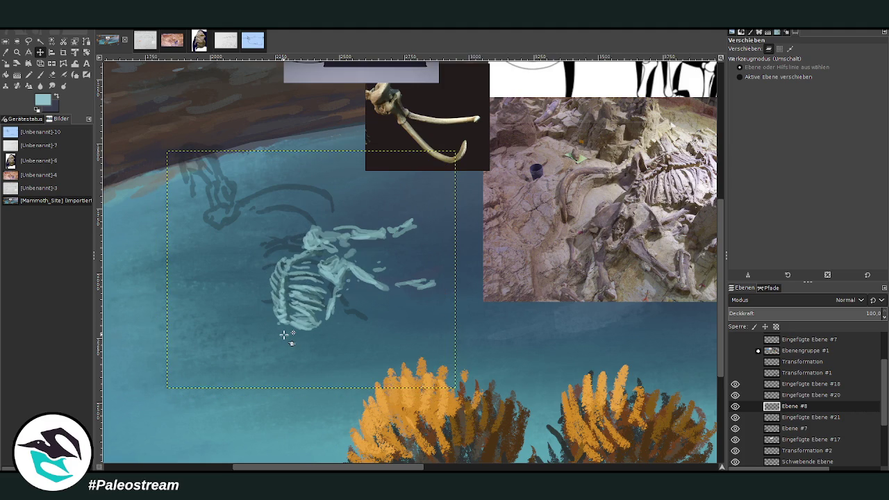
Move layer Ebene #8 below Eingefügte Ebene #21
{"action": "left_click", "coordinate": [788, 410]}
{"action": "left_click_drag", "start_coordinate": [793, 406], "coordinate": [792, 420]}
{"action": "left_click", "coordinate": [799, 419]}
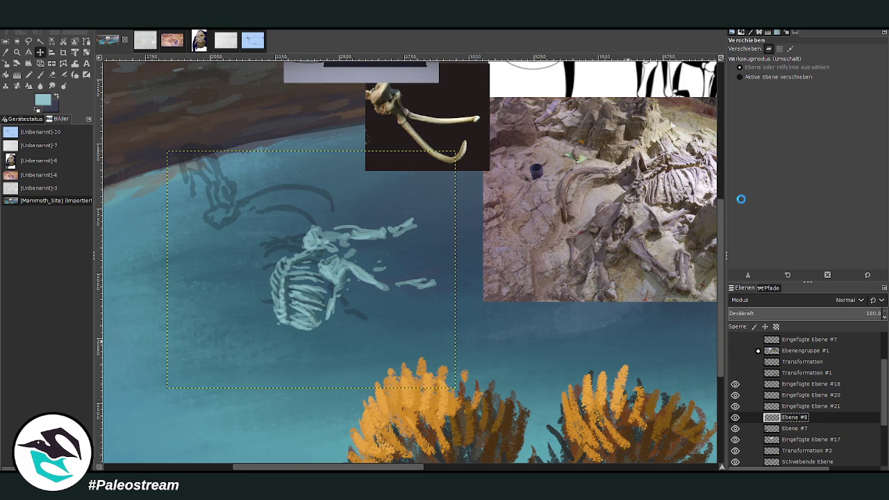
Merge Ebene #8 down and warp the skeleton's ribcage slightly
{"action": "key", "text": "ctrl+e"}
{"action": "left_click", "coordinate": [74, 64]}
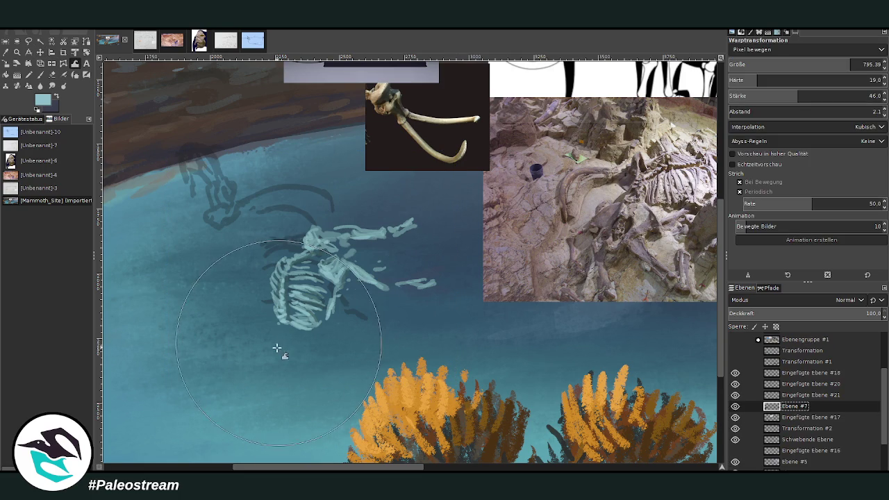
{"action": "mouse_move", "coordinate": [299, 309]}
{"action": "left_mouse_down"}
{"action": "mouse_move", "coordinate": [332, 269]}
{"action": "mouse_move", "coordinate": [336, 230]}
{"action": "mouse_move", "coordinate": [304, 338]}
{"action": "left_mouse_up"}
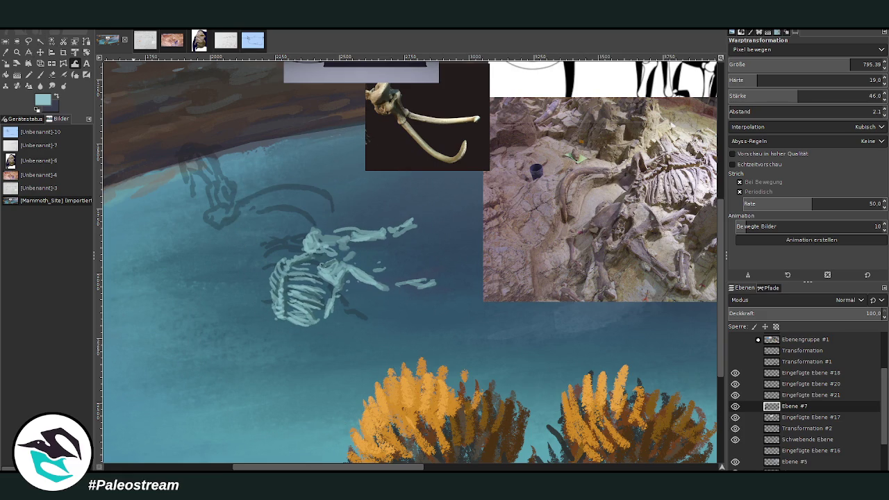
Sample dark lake blue and set the brush to size 255, opacity 28.7
{"action": "left_click", "coordinate": [51, 75]}
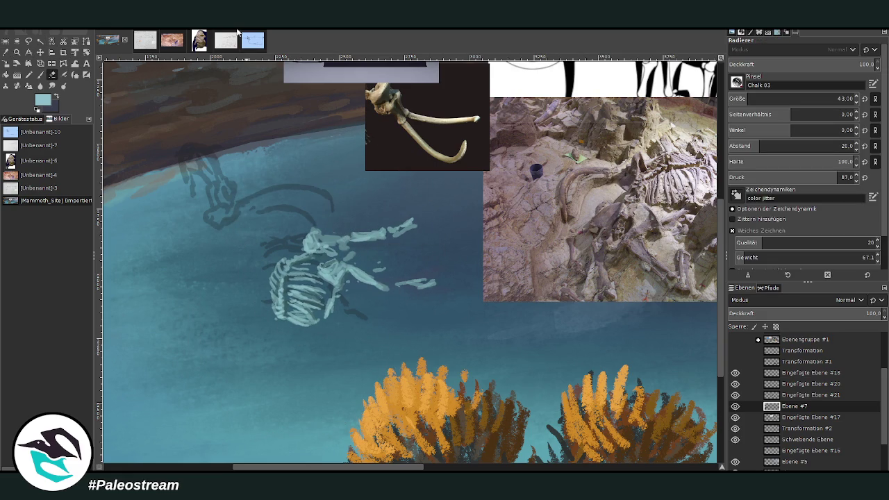
{"action": "left_click", "coordinate": [9, 52]}
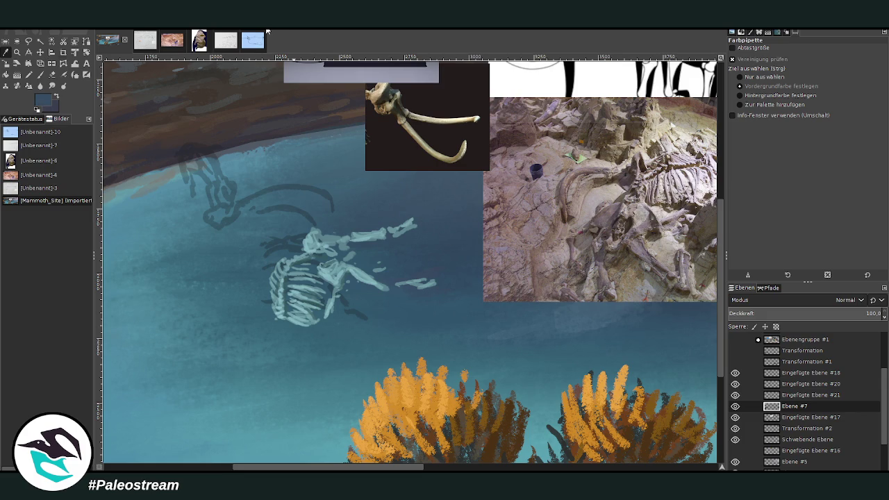
{"action": "left_click", "coordinate": [40, 74]}
{"action": "left_click_drag", "start_coordinate": [761, 99], "coordinate": [784, 99]}
{"action": "left_click_drag", "start_coordinate": [824, 64], "coordinate": [771, 63]}
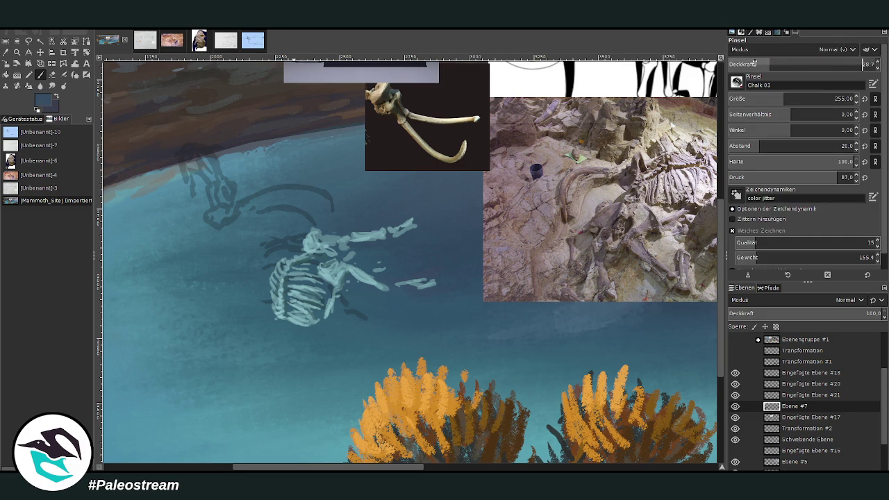
{"action": "left_click_drag", "start_coordinate": [883, 387], "coordinate": [883, 415]}
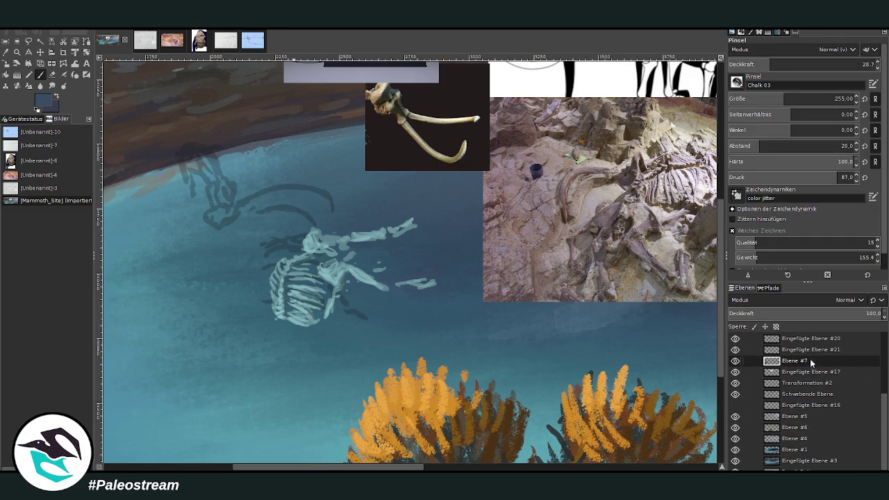
Draw a rectangular selection around the underwater skeleton
{"action": "double_click", "coordinate": [786, 362]}
{"action": "left_click", "coordinate": [5, 41]}
{"action": "left_click_drag", "start_coordinate": [235, 181], "coordinate": [455, 348]}
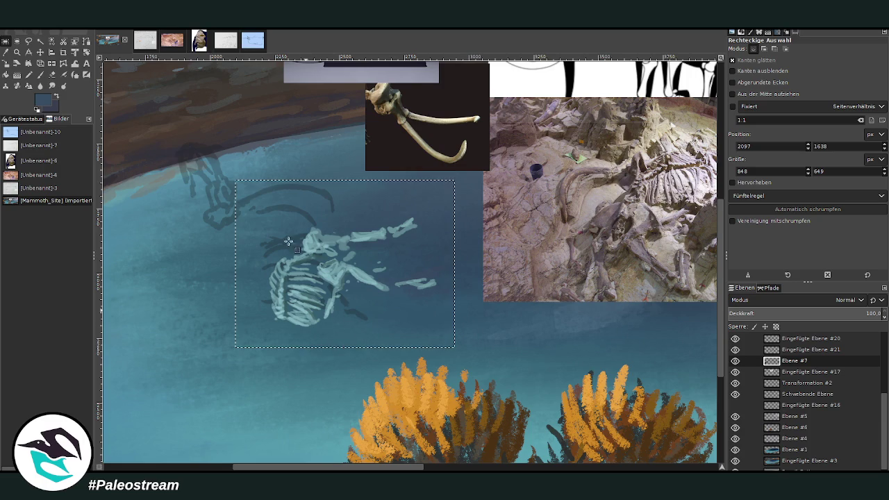
Clear the selection and crop the skeleton layer tightly around the bones
{"action": "left_click", "coordinate": [39, 52]}
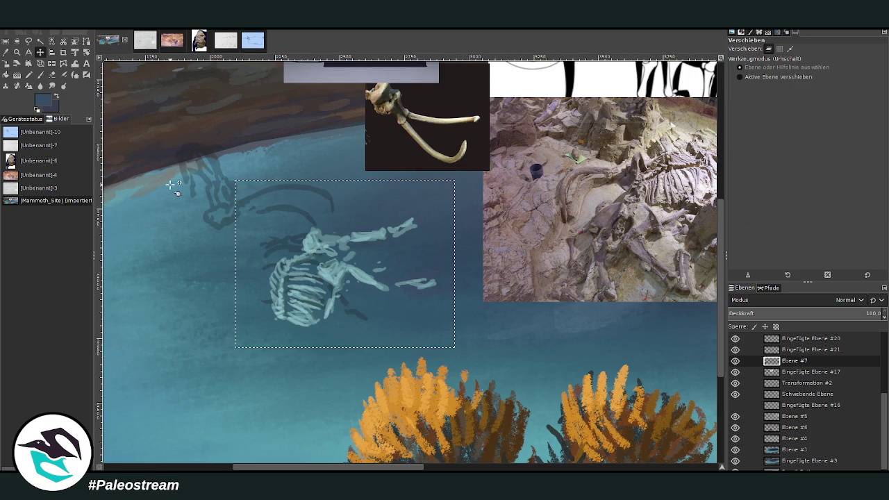
{"action": "key", "text": "r"}
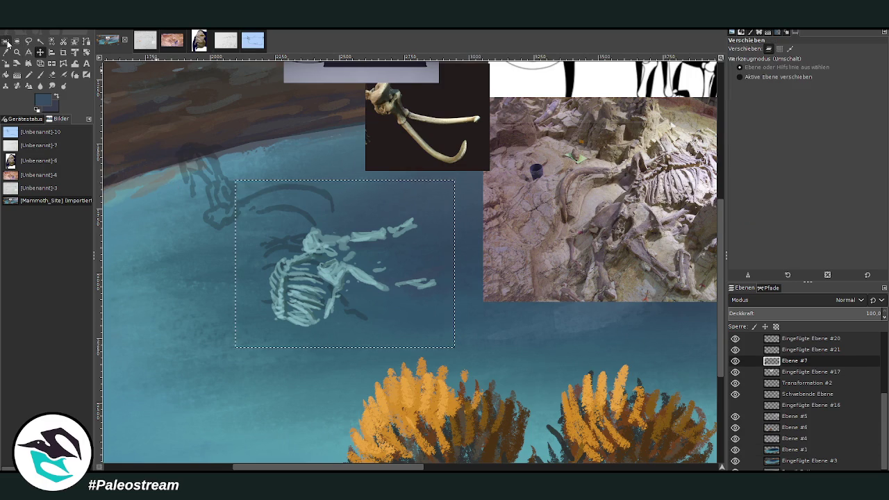
{"action": "left_click", "coordinate": [182, 106]}
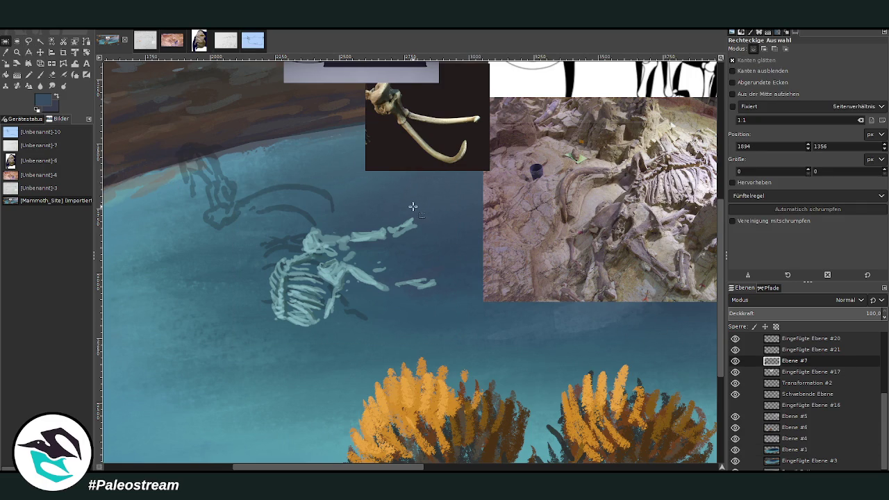
{"action": "key", "text": "shift+c"}
{"action": "left_click_drag", "start_coordinate": [238, 194], "coordinate": [463, 354]}
{"action": "key", "text": "Return"}
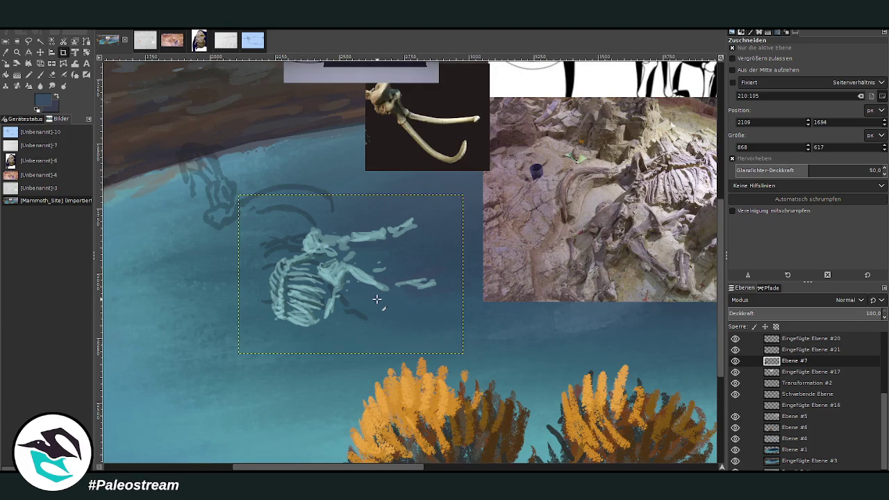
Rotate the skeleton twice, ending at a tilt of about 38°
{"action": "key", "text": "shift+r"}
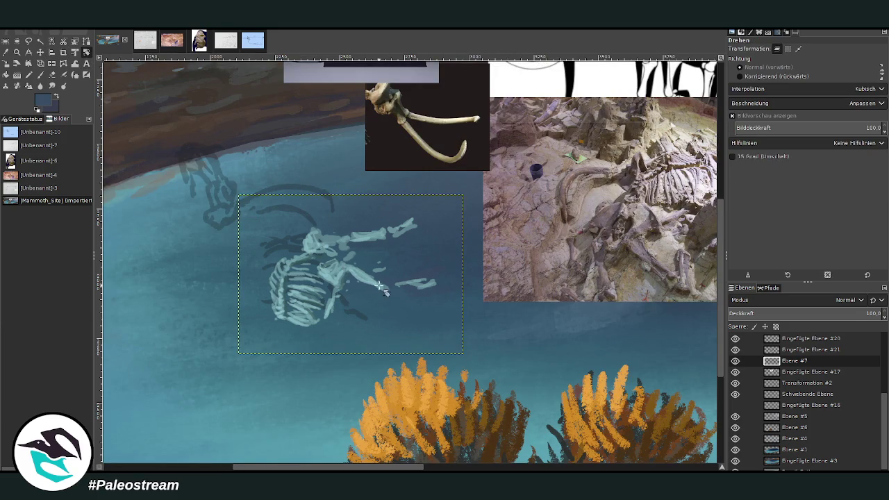
{"action": "mouse_move", "coordinate": [438, 296]}
{"action": "left_mouse_down"}
{"action": "mouse_move", "coordinate": [423, 332]}
{"action": "mouse_move", "coordinate": [379, 334]}
{"action": "mouse_move", "coordinate": [374, 346]}
{"action": "mouse_move", "coordinate": [383, 343]}
{"action": "left_mouse_up"}
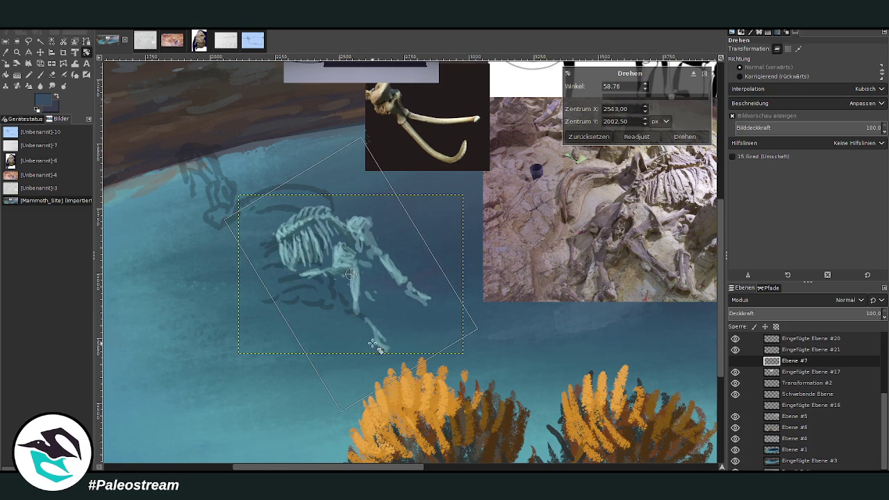
{"action": "left_click", "coordinate": [680, 139]}
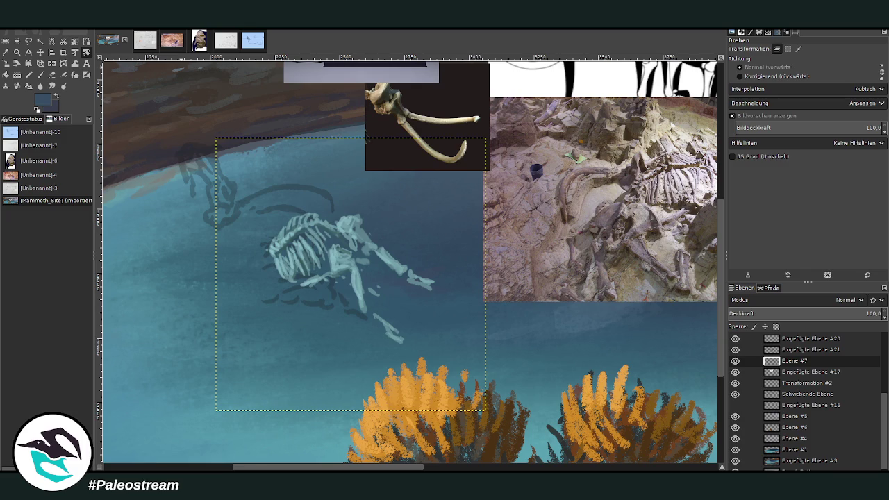
{"action": "left_click_drag", "start_coordinate": [442, 294], "coordinate": [417, 346]}
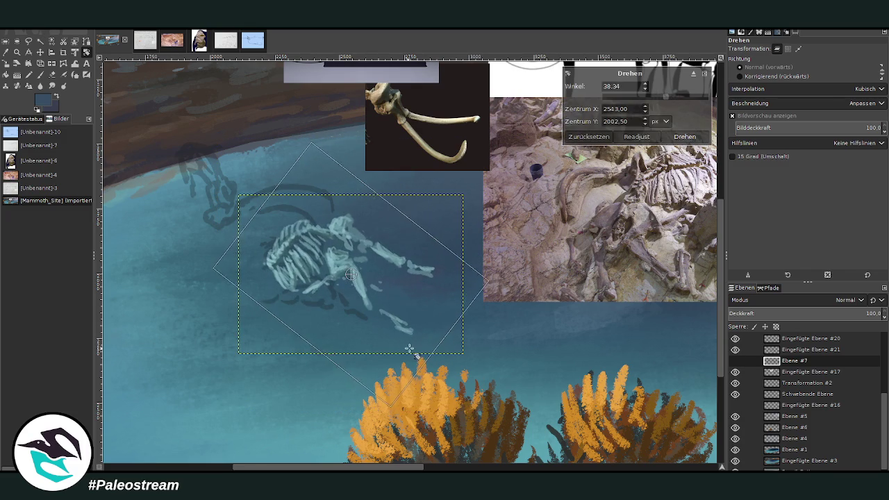
{"action": "key", "text": "Return"}
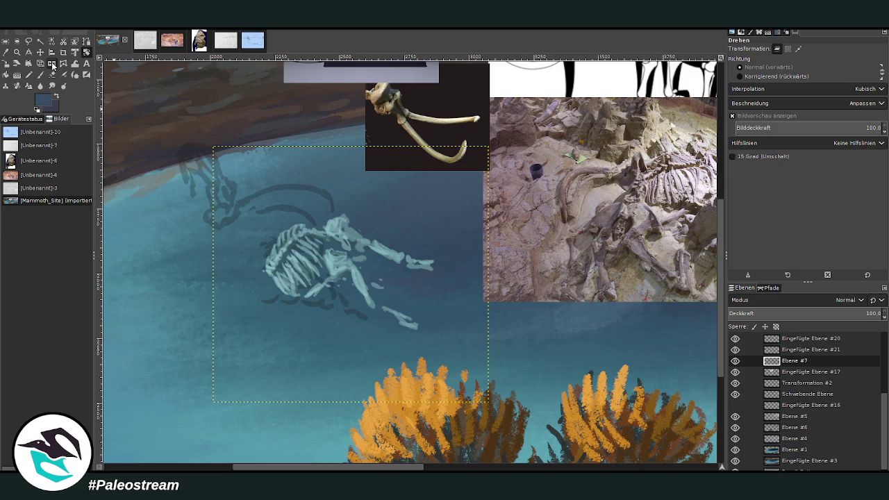
Perspective-skew the skeleton, pulling the top corners in and bottom-right corner out
{"action": "left_click", "coordinate": [75, 65]}
{"action": "left_click", "coordinate": [28, 63]}
{"action": "left_click", "coordinate": [234, 234]}
{"action": "mouse_move", "coordinate": [297, 192]}
{"action": "left_mouse_down"}
{"action": "mouse_move", "coordinate": [304, 199]}
{"action": "mouse_move", "coordinate": [270, 200]}
{"action": "mouse_move", "coordinate": [279, 212]}
{"action": "left_mouse_up"}
{"action": "left_click_drag", "start_coordinate": [387, 218], "coordinate": [375, 237]}
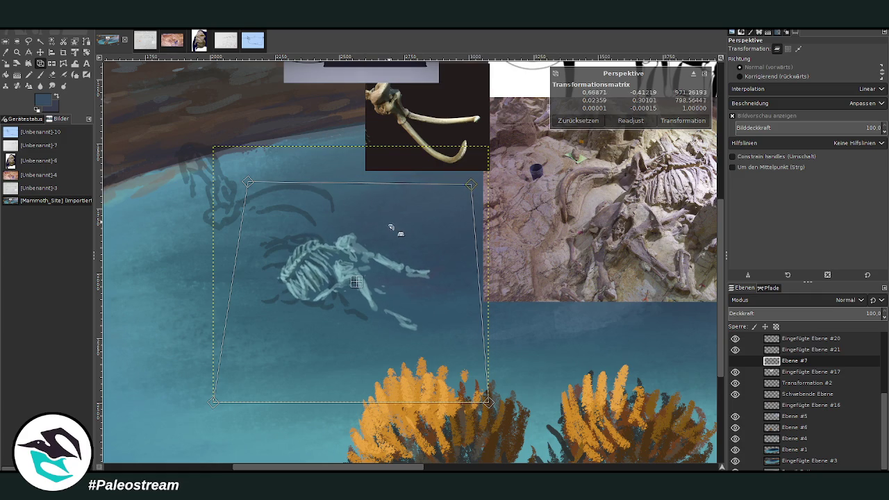
{"action": "left_click_drag", "start_coordinate": [445, 342], "coordinate": [466, 347]}
{"action": "left_click_drag", "start_coordinate": [369, 286], "coordinate": [383, 297]}
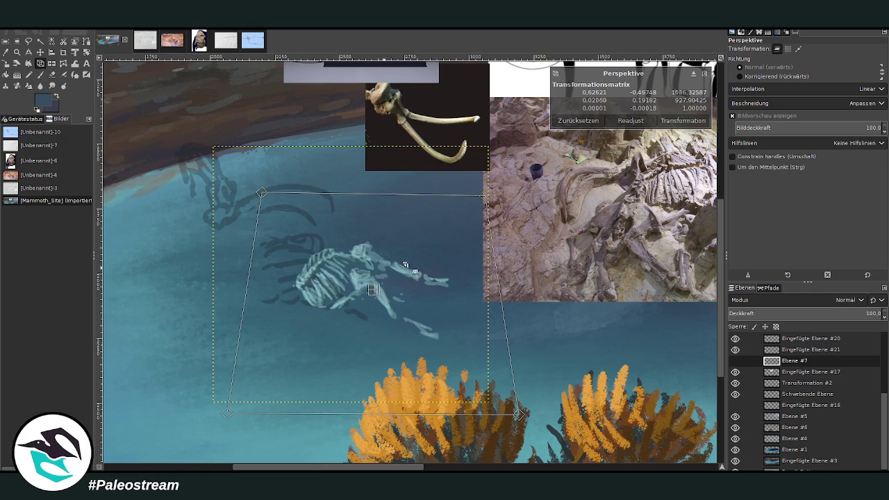
{"action": "left_click", "coordinate": [664, 121]}
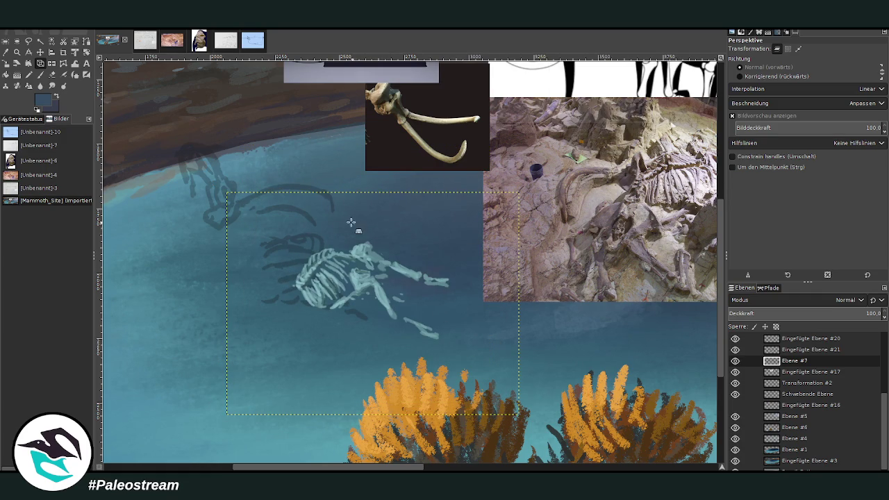
{"action": "left_click", "coordinate": [75, 63]}
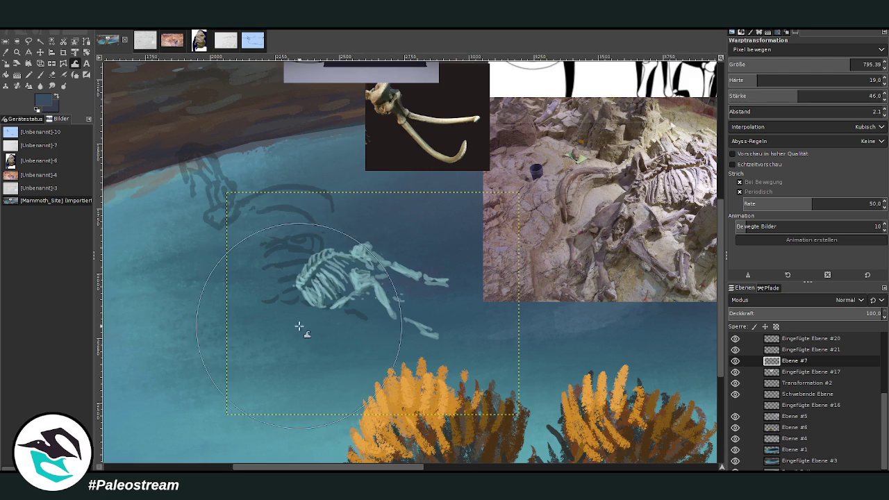
Warp the bones slightly and sample the skeleton's light teal
{"action": "mouse_move", "coordinate": [306, 285]}
{"action": "left_mouse_down"}
{"action": "mouse_move", "coordinate": [339, 294]}
{"action": "mouse_move", "coordinate": [308, 278]}
{"action": "left_mouse_up"}
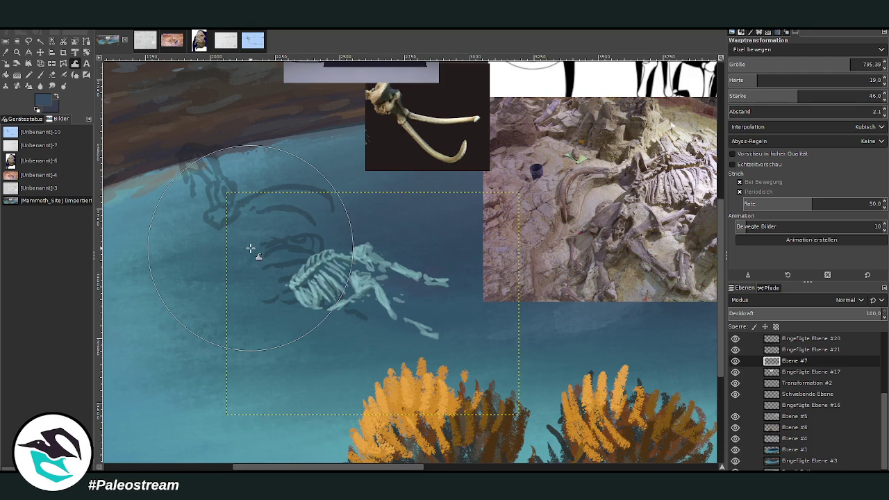
{"action": "key", "text": "r"}
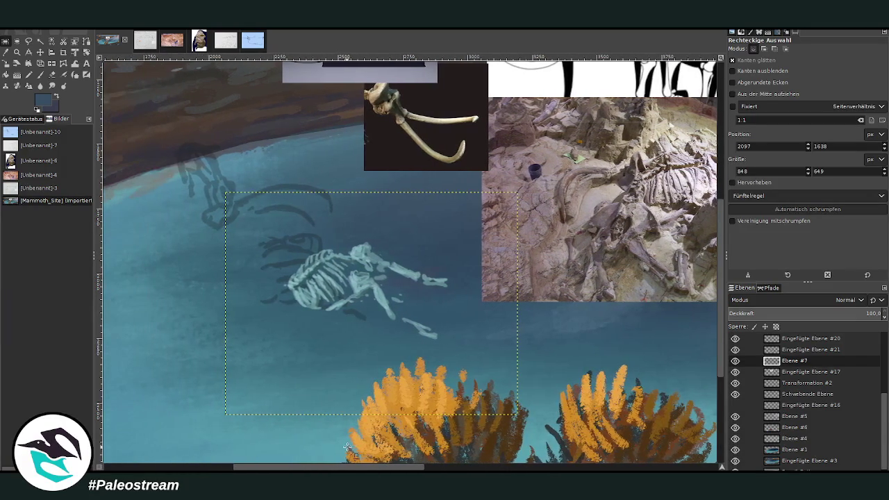
{"action": "left_click", "coordinate": [6, 52]}
{"action": "left_click", "coordinate": [299, 296]}
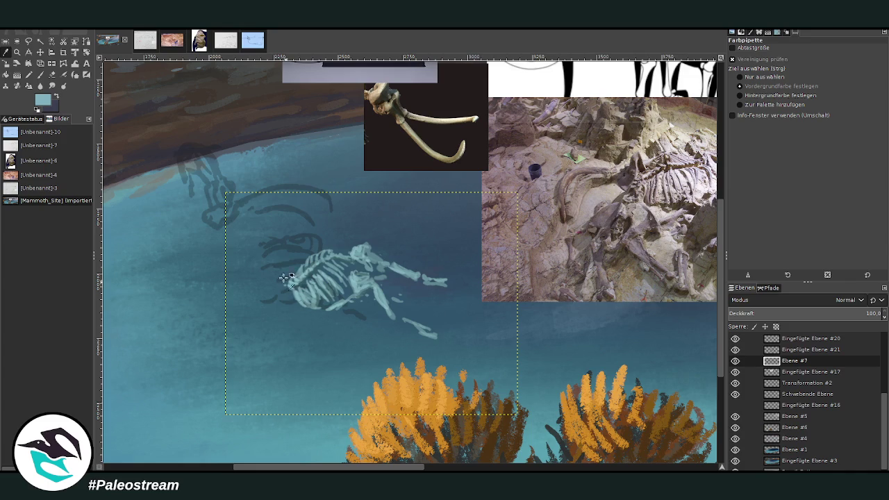
Paint teal Chalk 03 strokes at size 181, opacity 53.3 near the skull
{"action": "left_click", "coordinate": [39, 75]}
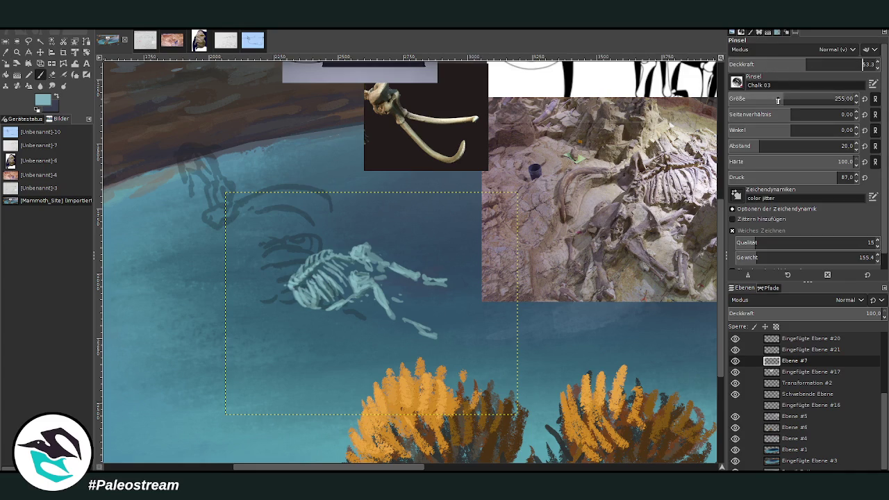
{"action": "scroll", "coordinate": [410, 262], "scroll_direction": "right", "scroll_amount": 5}
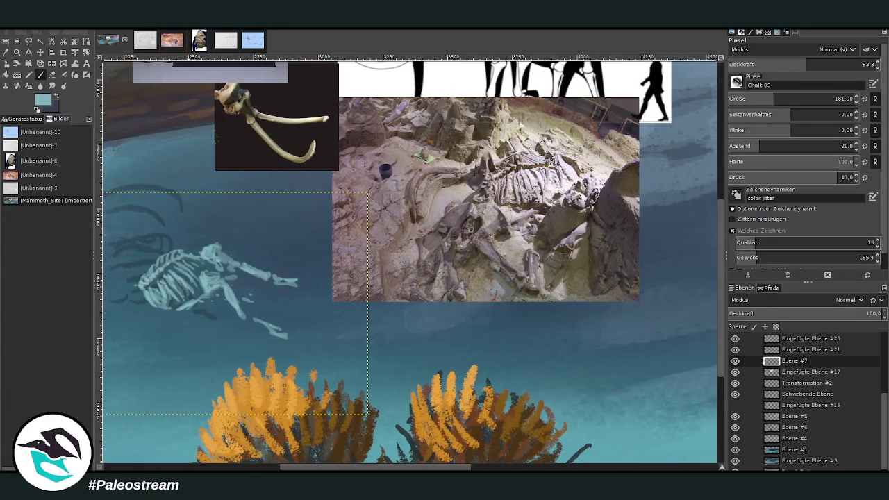
{"action": "scroll", "coordinate": [386, 316], "scroll_direction": "left", "scroll_amount": 7}
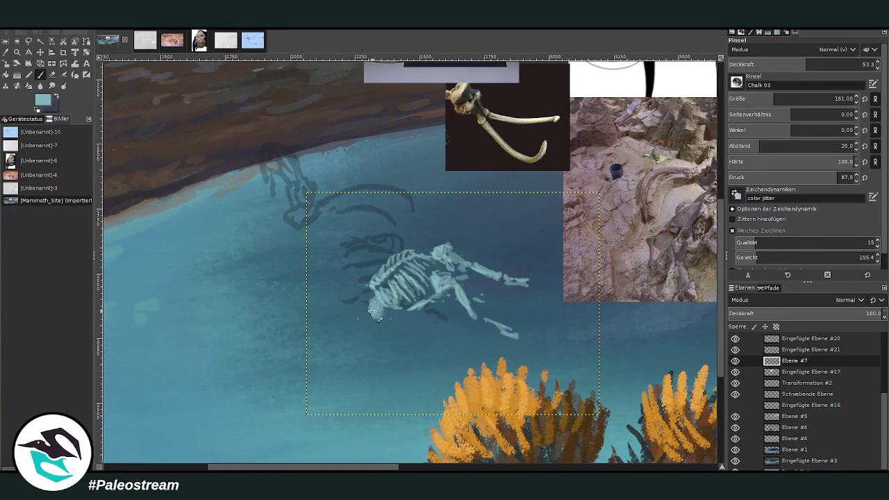
{"action": "mouse_move", "coordinate": [386, 316]}
{"action": "left_mouse_down"}
{"action": "mouse_move", "coordinate": [365, 303]}
{"action": "mouse_move", "coordinate": [371, 325]}
{"action": "left_mouse_up"}
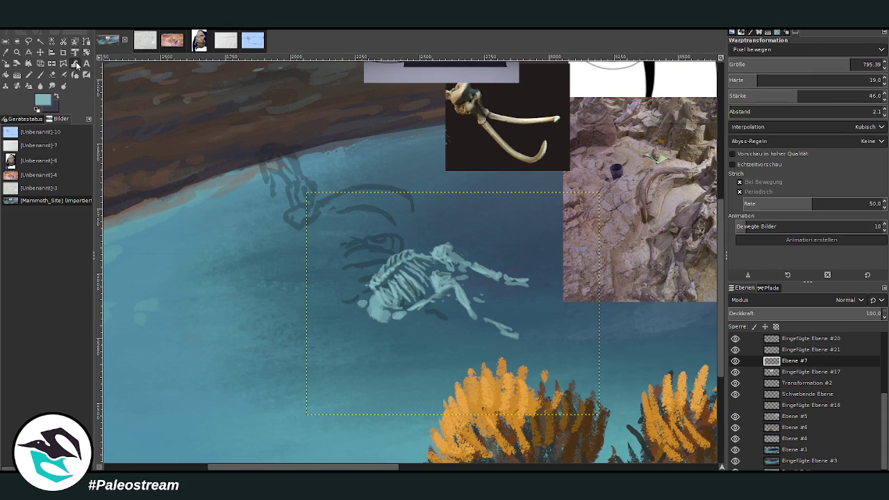
Fade the skull, spine, ribs and limbs with a size 495, 16.7-opacity eraser
{"action": "left_click", "coordinate": [53, 75]}
{"action": "left_click", "coordinate": [810, 98]}
{"action": "left_click_drag", "start_coordinate": [861, 64], "coordinate": [753, 64]}
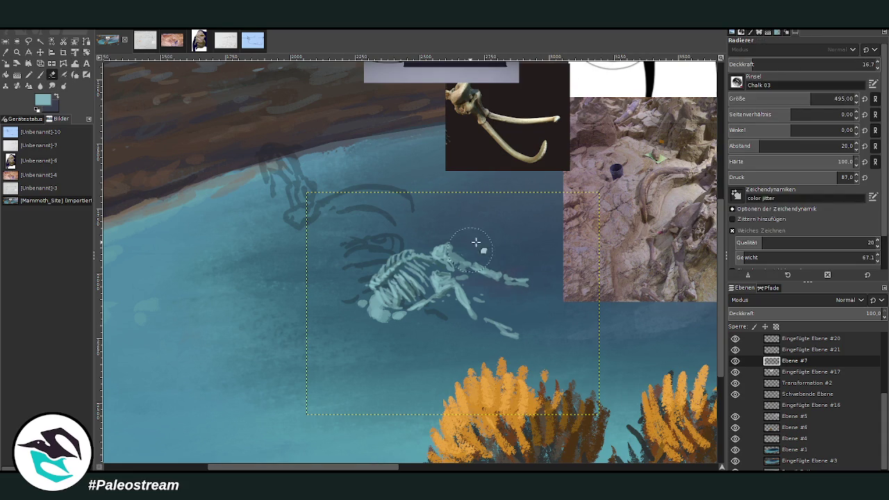
{"action": "mouse_move", "coordinate": [497, 252]}
{"action": "left_mouse_down"}
{"action": "mouse_move", "coordinate": [413, 260]}
{"action": "mouse_move", "coordinate": [496, 268]}
{"action": "mouse_move", "coordinate": [507, 252]}
{"action": "left_mouse_up"}
{"action": "mouse_move", "coordinate": [384, 244]}
{"action": "left_mouse_down"}
{"action": "mouse_move", "coordinate": [441, 277]}
{"action": "mouse_move", "coordinate": [520, 281]}
{"action": "mouse_move", "coordinate": [520, 255]}
{"action": "left_mouse_up"}
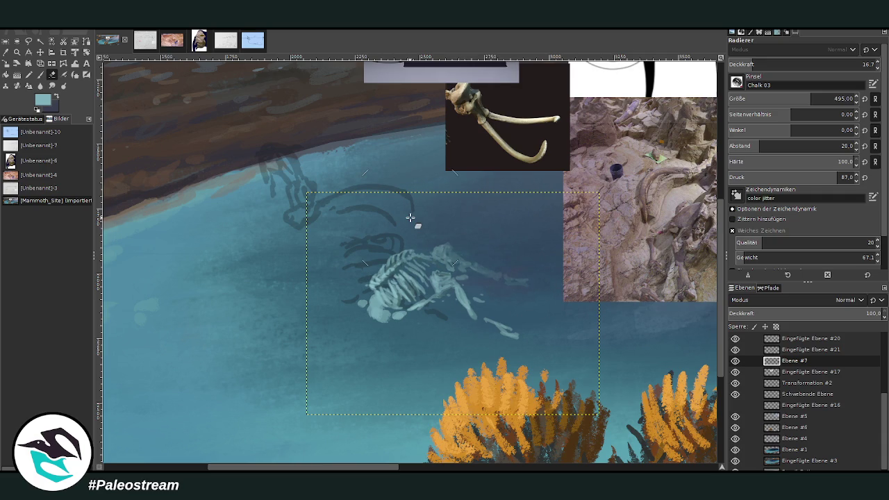
Move Ebene #7 below Ebene #4, compare layer visibility, and zoom out
{"action": "left_click_drag", "start_coordinate": [794, 361], "coordinate": [784, 416]}
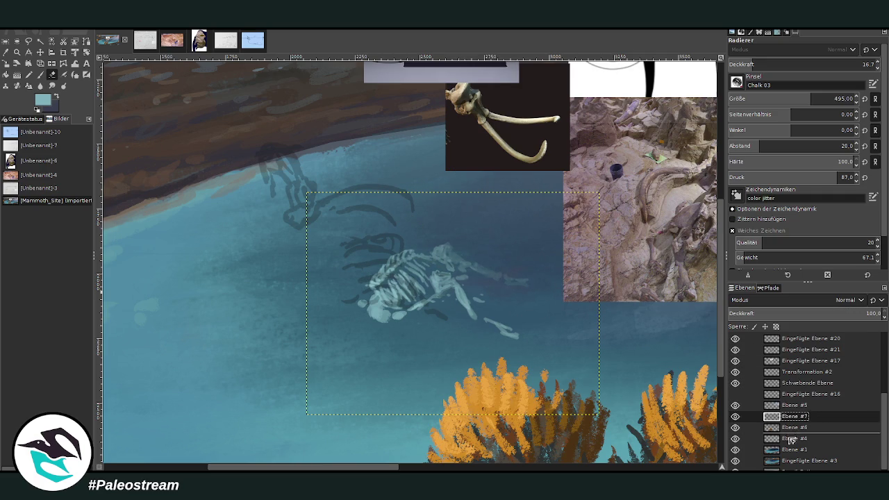
{"action": "left_click_drag", "start_coordinate": [790, 417], "coordinate": [792, 439]}
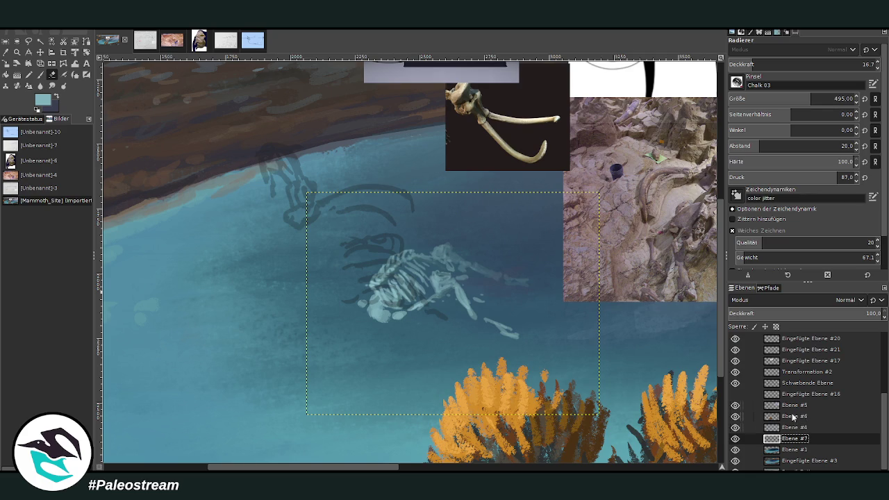
{"action": "left_click", "coordinate": [735, 428]}
{"action": "left_click", "coordinate": [735, 430]}
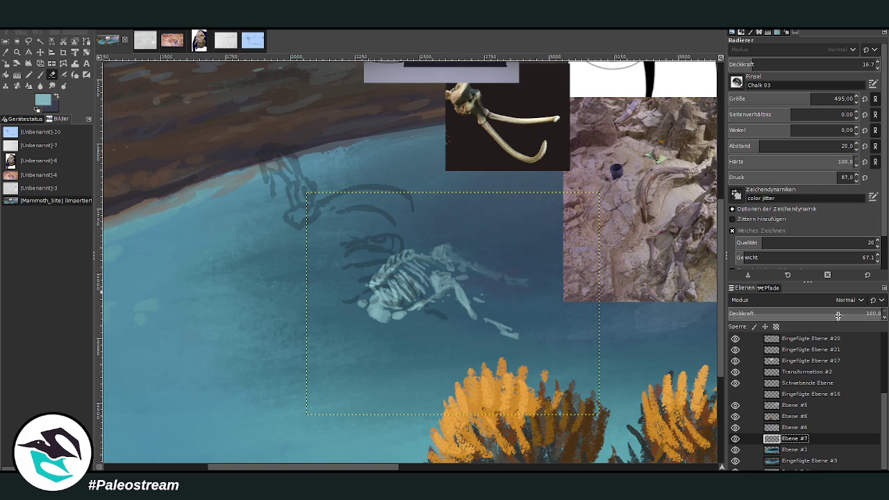
{"action": "key", "text": "minus"}
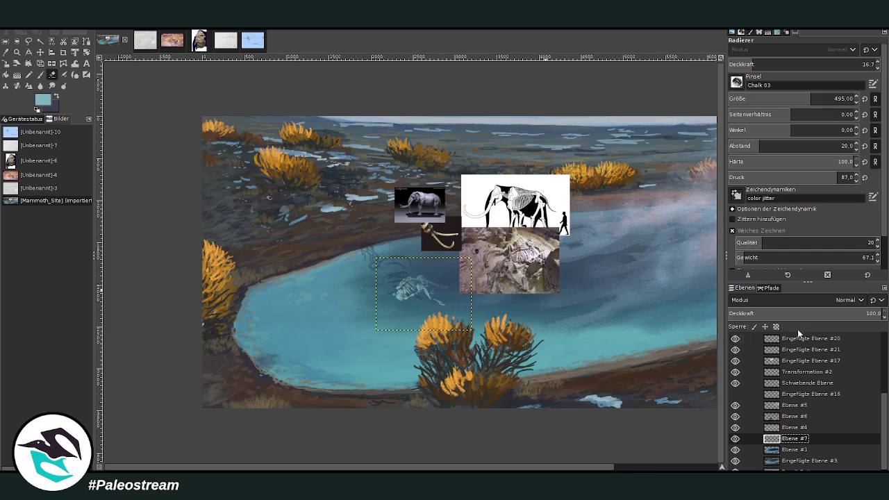
Raise the skeleton layer two places and lift a rectangle around the skeleton onto a new layer
{"action": "key", "text": "shift+Page_Up"}
{"action": "key", "text": "shift+Page_Up"}
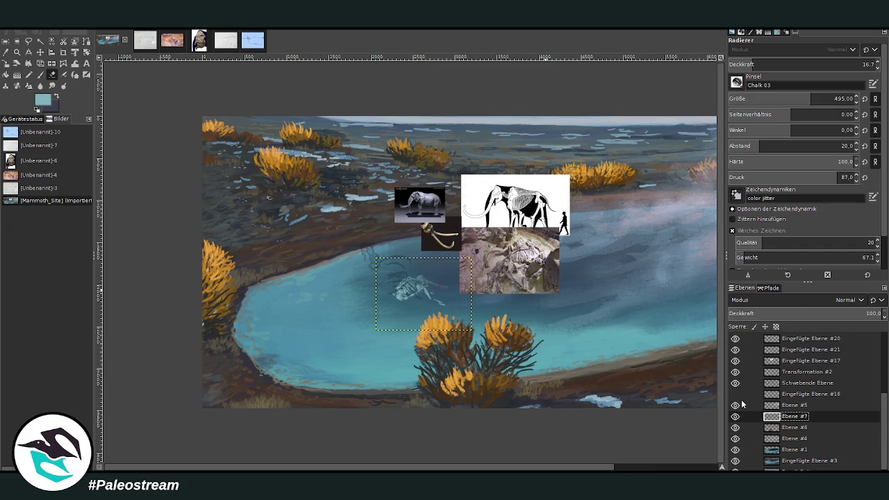
{"action": "key", "text": "shift+Page_Up"}
{"action": "key", "text": "shift+Page_Up"}
{"action": "key", "text": "shift+Page_Up"}
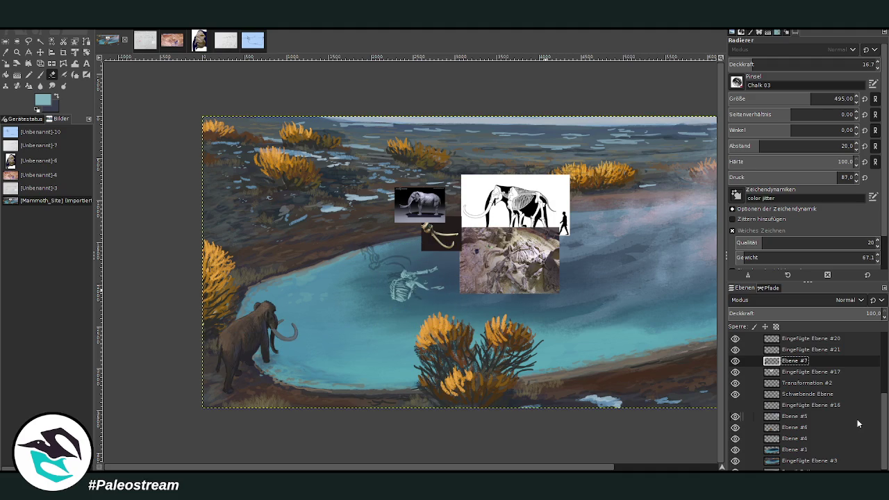
{"action": "left_click", "coordinate": [5, 41]}
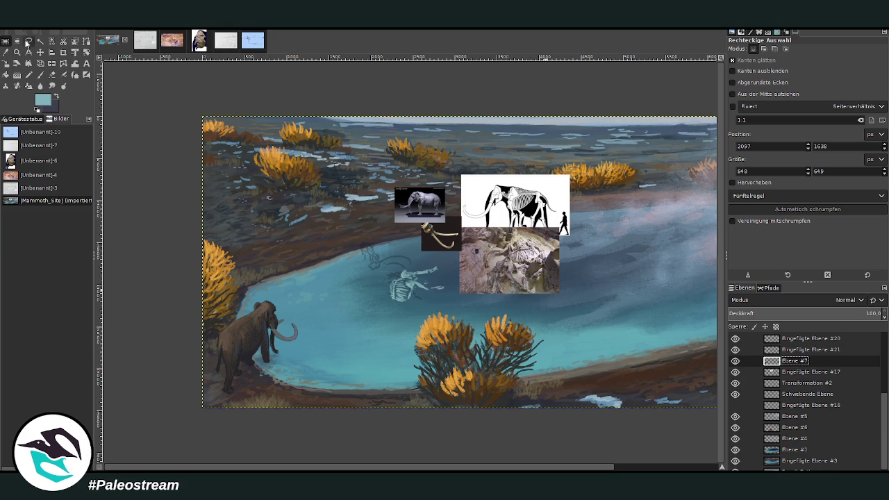
{"action": "left_click_drag", "start_coordinate": [383, 247], "coordinate": [449, 317]}
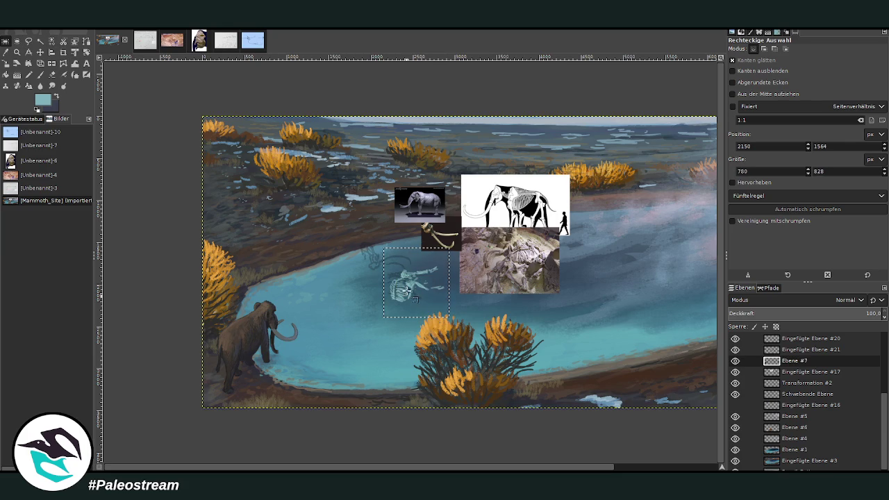
{"action": "key", "text": "m"}
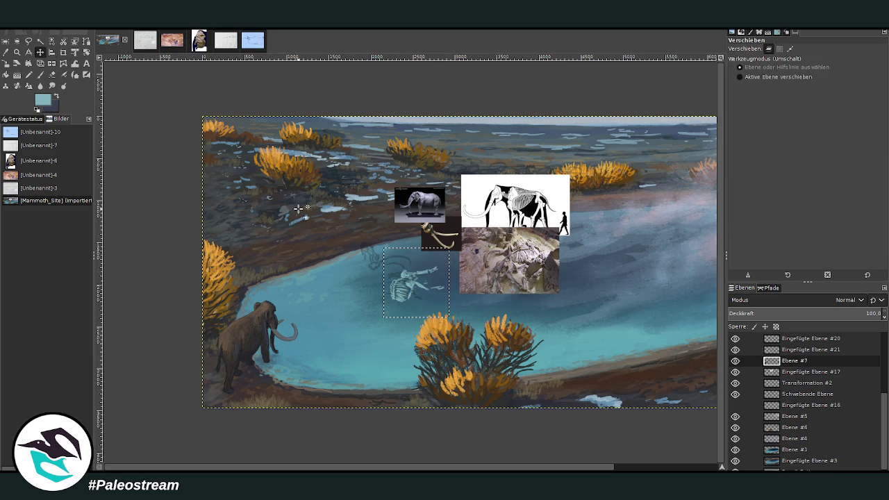
{"action": "key", "text": "ctrl+shift+l"}
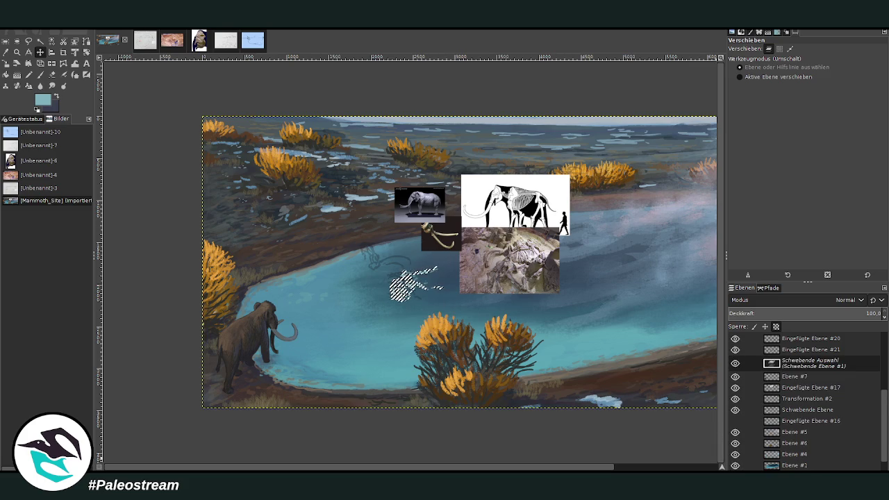
{"action": "key", "text": "ctrl+shift+n"}
Rotate the skeleton layer slightly
{"action": "left_click", "coordinate": [86, 52]}
{"action": "left_click_drag", "start_coordinate": [431, 262], "coordinate": [452, 279]}
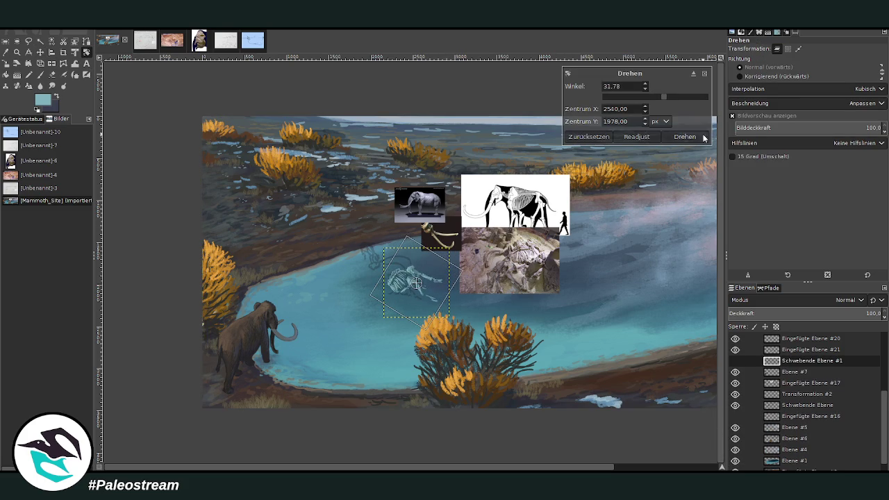
{"action": "left_click", "coordinate": [684, 136]}
Shrink the skeleton to about 909×922 pixels
{"action": "left_click", "coordinate": [6, 63]}
{"action": "left_click", "coordinate": [435, 299]}
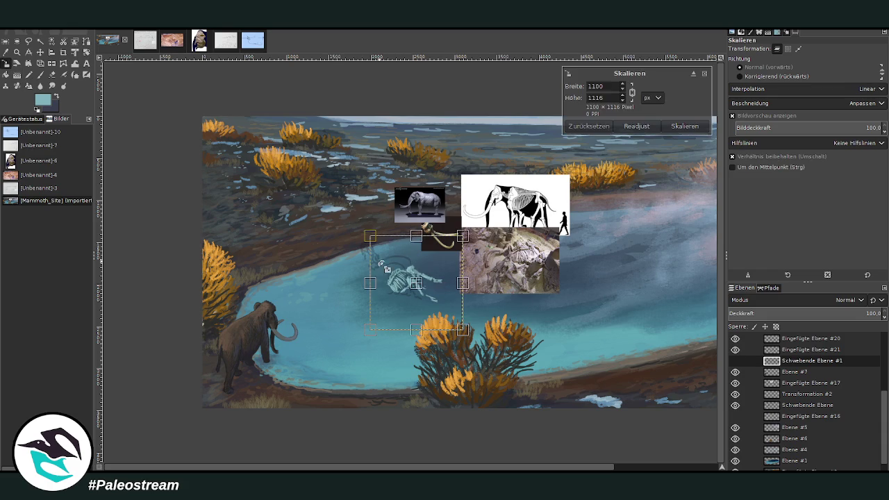
{"action": "left_click_drag", "start_coordinate": [435, 299], "coordinate": [426, 290]}
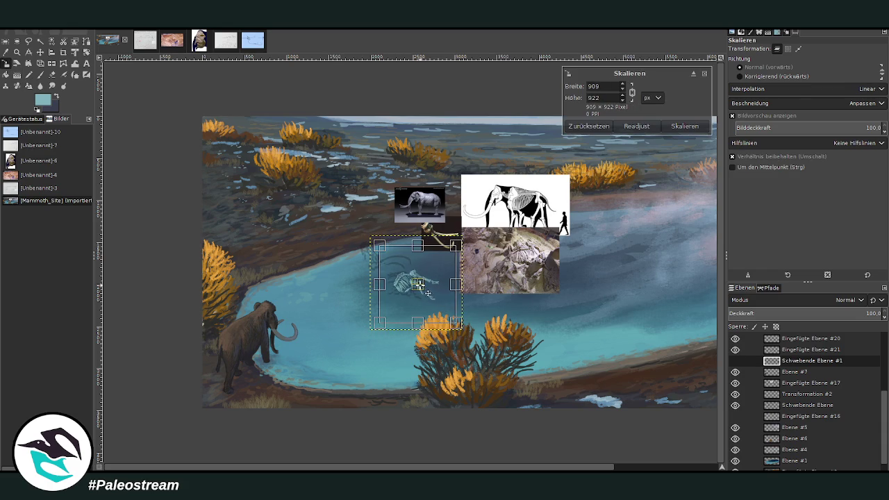
{"action": "left_click", "coordinate": [685, 126]}
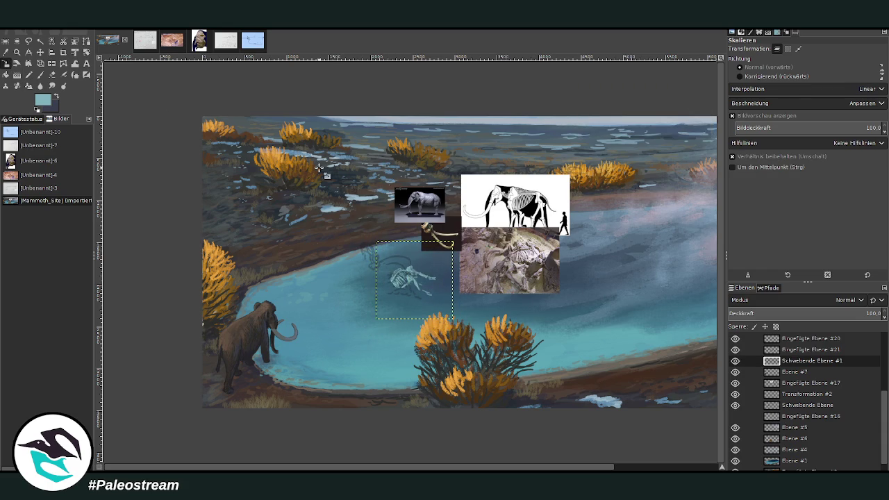
Perspective-tilt the skeleton's top-right corner so the bones lie flatter
{"action": "key", "text": "shift+p"}
{"action": "left_click", "coordinate": [347, 261]}
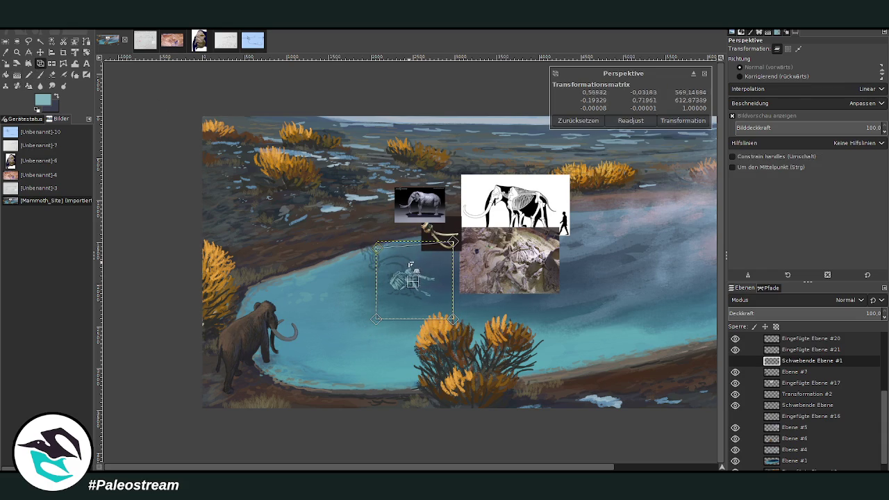
{"action": "left_click_drag", "start_coordinate": [435, 271], "coordinate": [406, 271]}
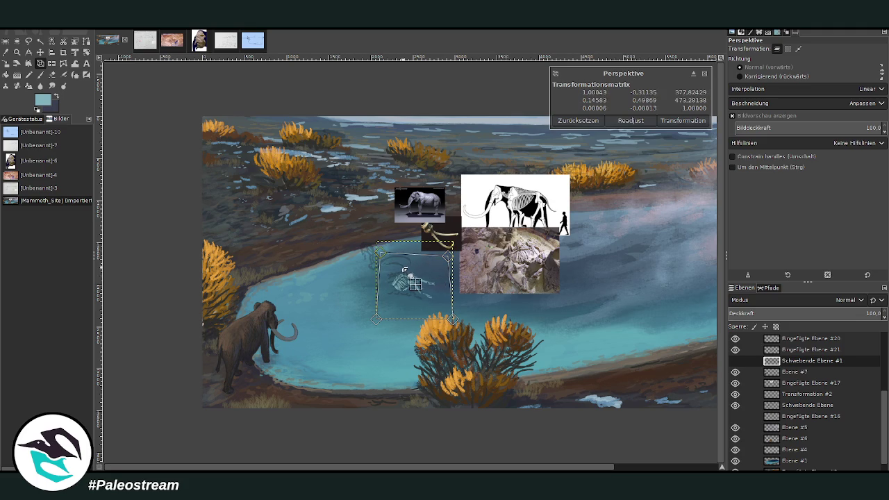
{"action": "left_click", "coordinate": [677, 122]}
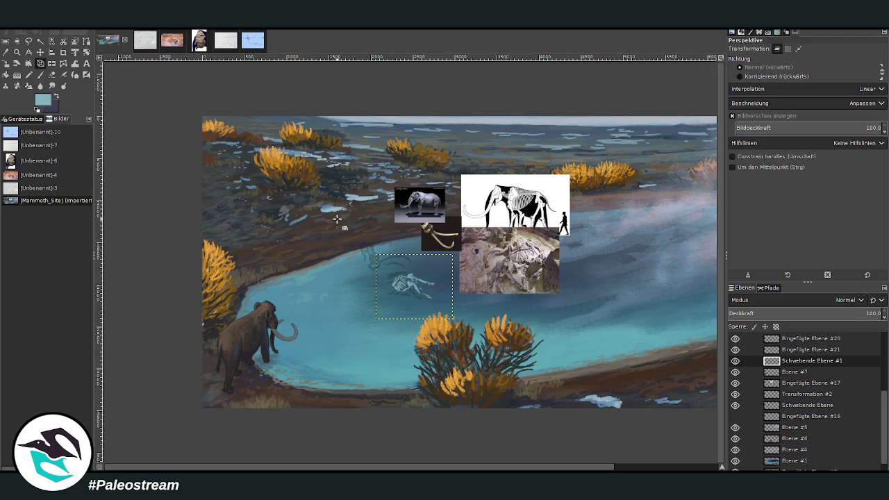
Zoom in on the skeleton and paint a light blue dab on the skull with a size-46 brush
{"action": "key", "text": "z"}
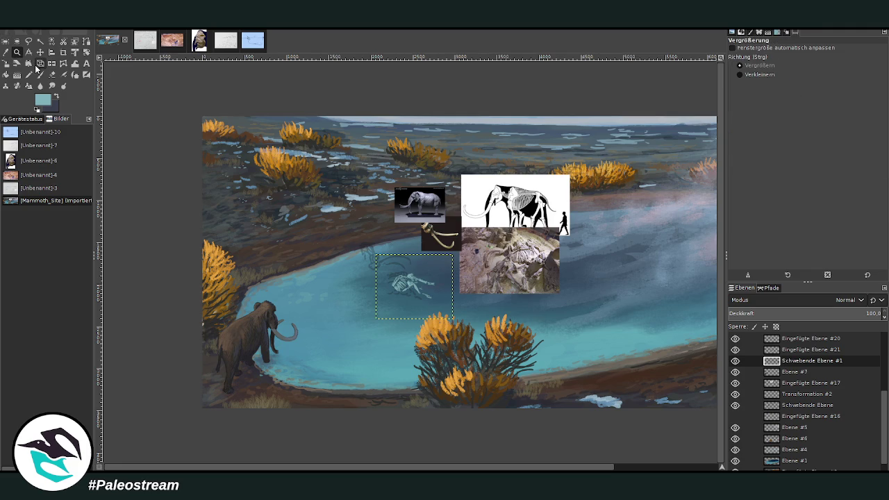
{"action": "left_click_drag", "start_coordinate": [338, 213], "coordinate": [470, 344]}
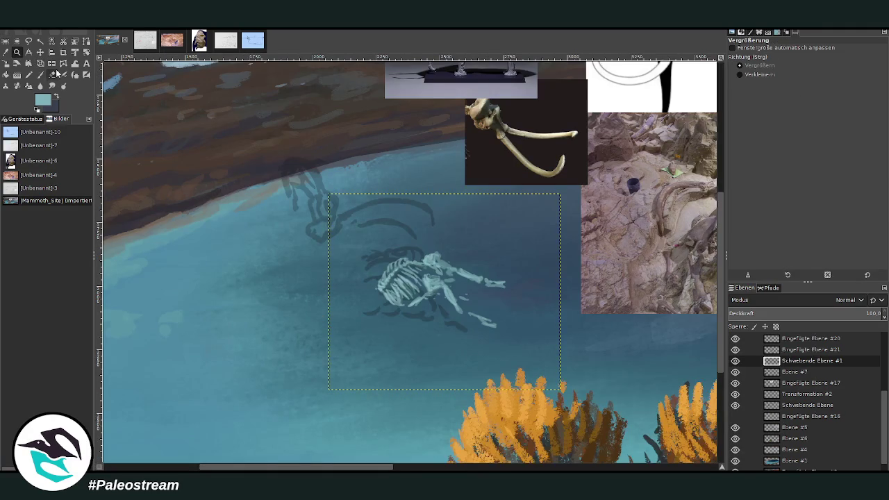
{"action": "left_click", "coordinate": [52, 75]}
{"action": "left_click", "coordinate": [40, 74]}
{"action": "left_click", "coordinate": [840, 64]}
{"action": "left_click_drag", "start_coordinate": [834, 99], "coordinate": [747, 99]}
{"action": "mouse_move", "coordinate": [398, 299]}
{"action": "left_mouse_down"}
{"action": "mouse_move", "coordinate": [379, 309]}
{"action": "mouse_move", "coordinate": [394, 313]}
{"action": "left_mouse_up"}
{"action": "left_click", "coordinate": [75, 63]}
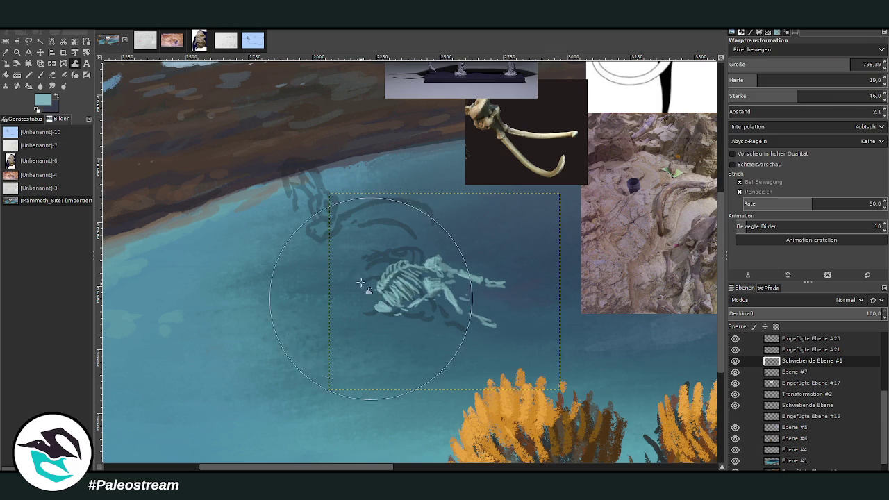
{"action": "key", "text": "shift+e"}
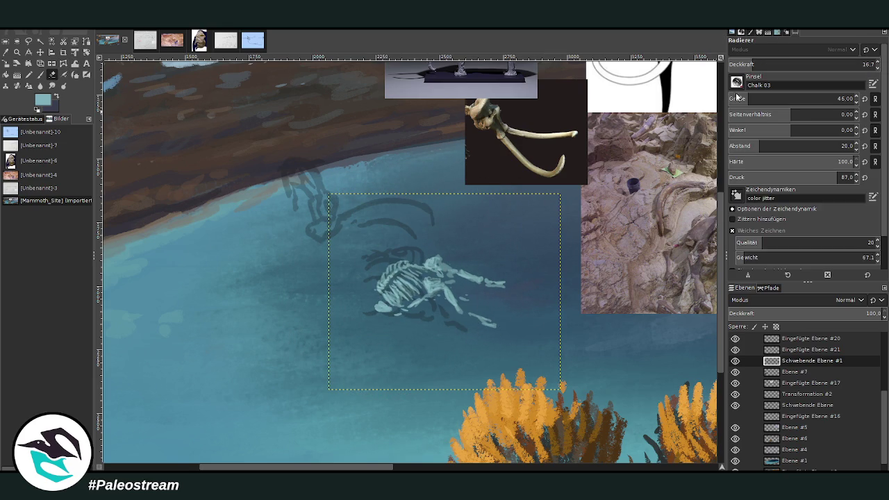
Set the eraser to size 358 at 22.7 opacity and move the skeleton layer above Ebene #1
{"action": "left_click_drag", "start_coordinate": [757, 98], "coordinate": [833, 98]}
{"action": "left_click", "coordinate": [757, 65]}
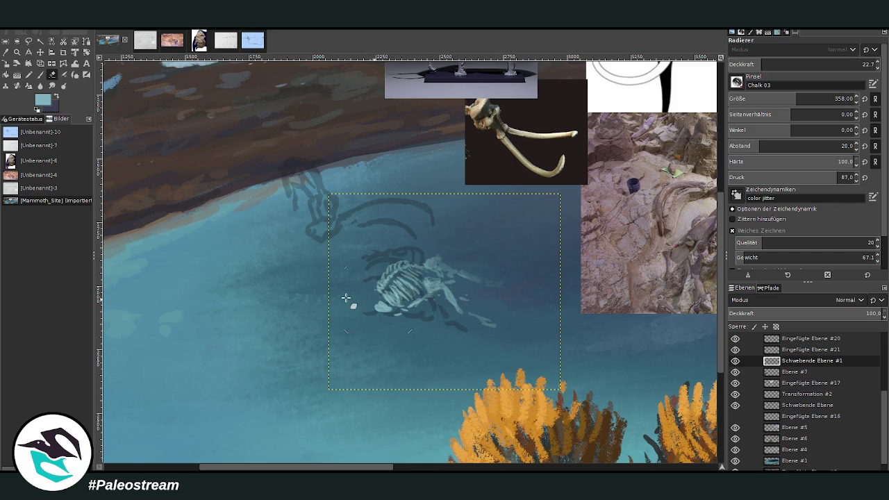
{"action": "left_click_drag", "start_coordinate": [794, 358], "coordinate": [795, 456]}
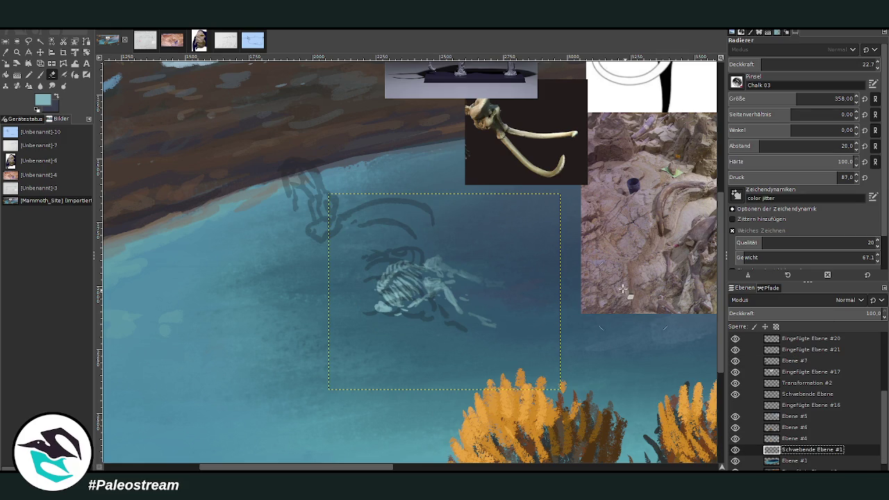
Hide the dark sketch lines around the skeleton and zoom out to the whole painting
{"action": "key", "text": "m"}
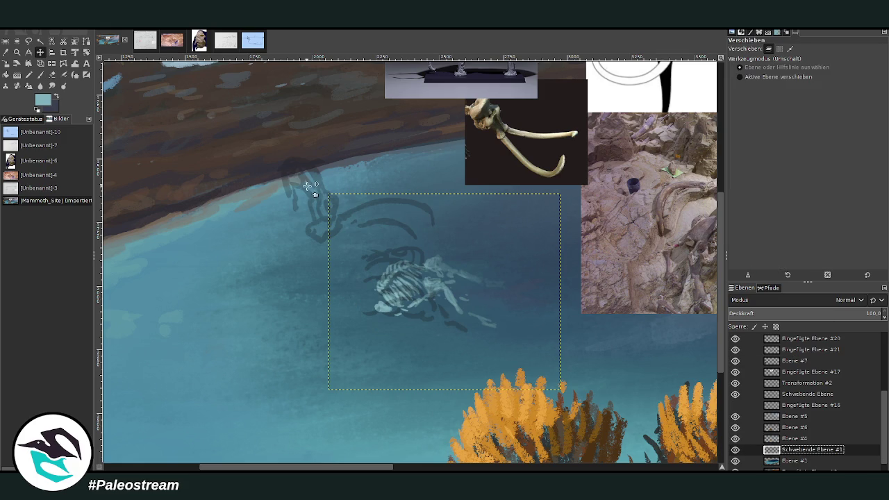
{"action": "left_click", "coordinate": [320, 181]}
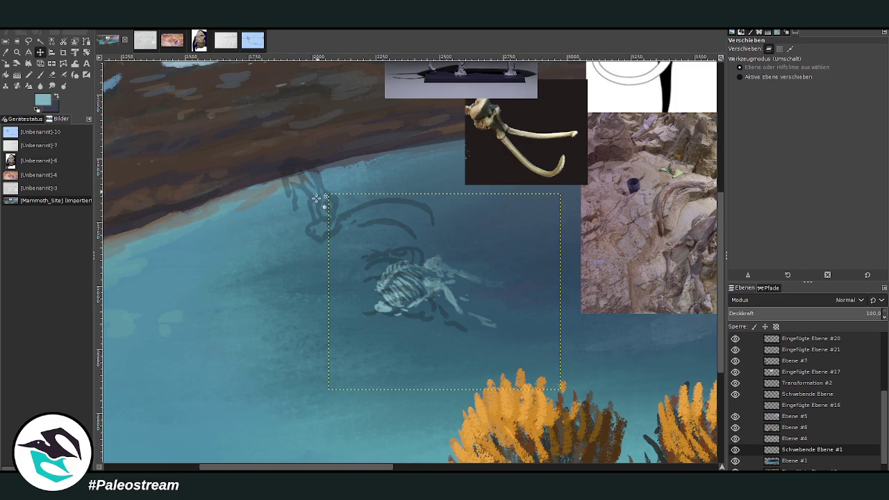
{"action": "left_click_drag", "start_coordinate": [319, 201], "coordinate": [334, 204]}
{"action": "left_click", "coordinate": [735, 395]}
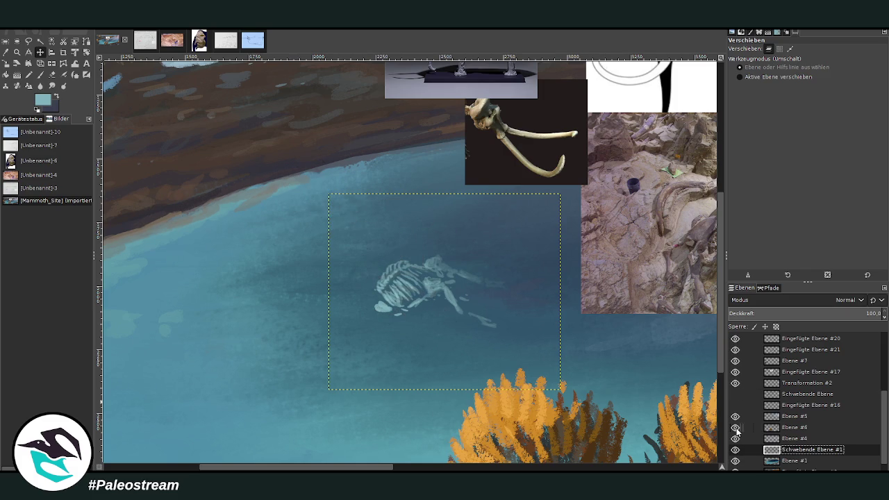
{"action": "key", "text": "minus"}
{"action": "key", "text": "minus"}
{"action": "key", "text": "minus"}
{"action": "key", "text": "minus"}
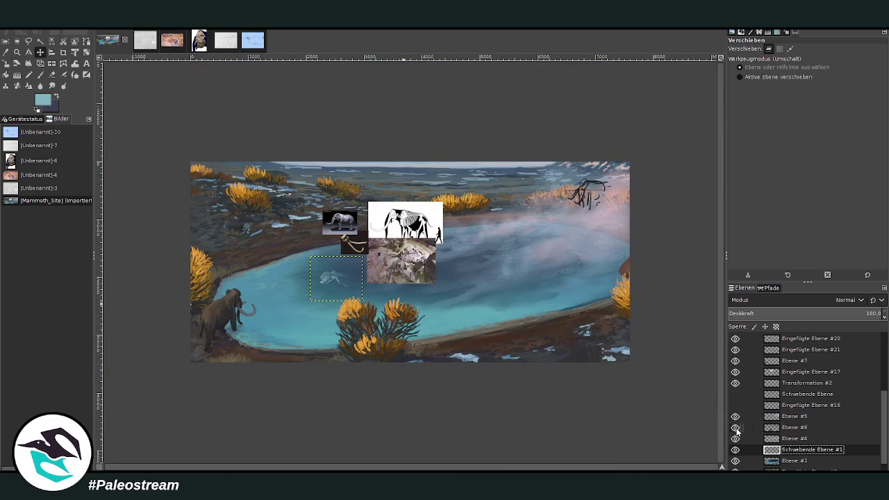
{"action": "left_click", "coordinate": [17, 51]}
Zoom into the skeleton area, activate Ebene #1, and sample a darker teal from the lake
{"action": "left_click_drag", "start_coordinate": [249, 190], "coordinate": [413, 352]}
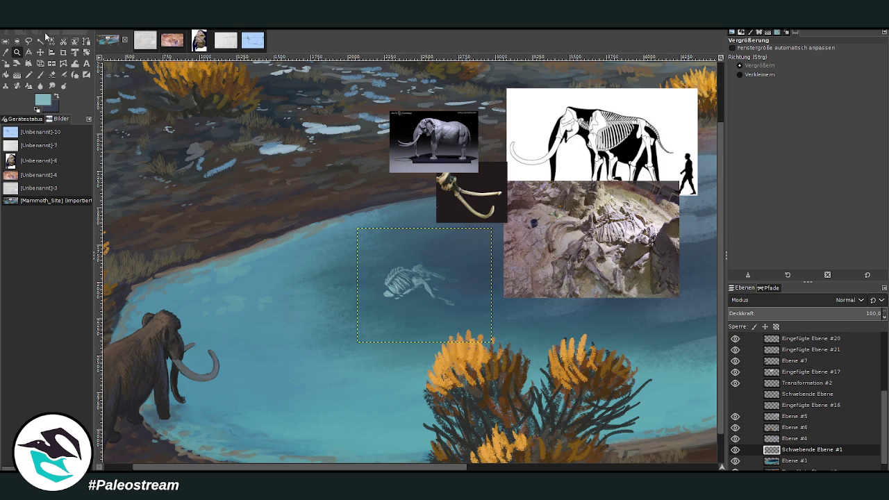
{"action": "mouse_move", "coordinate": [331, 120]}
{"action": "left_mouse_down"}
{"action": "mouse_move", "coordinate": [535, 383]}
{"action": "mouse_move", "coordinate": [530, 428]}
{"action": "left_mouse_up"}
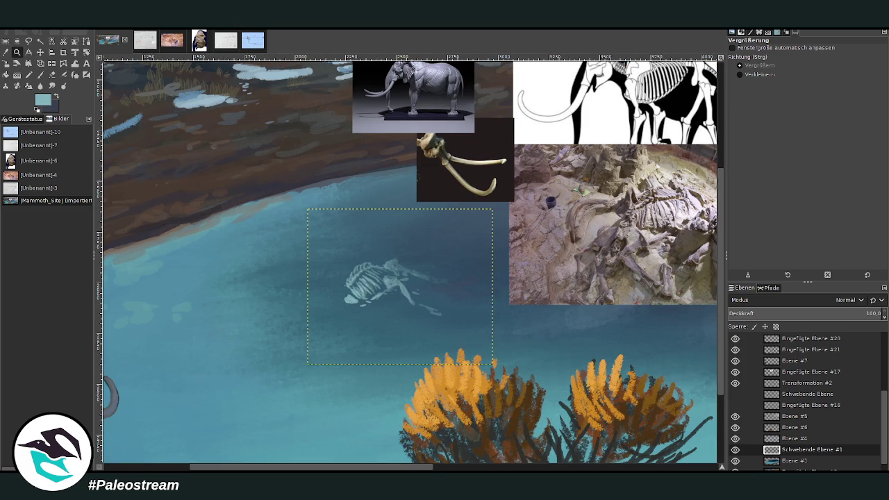
{"action": "left_click_drag", "start_coordinate": [198, 105], "coordinate": [446, 430]}
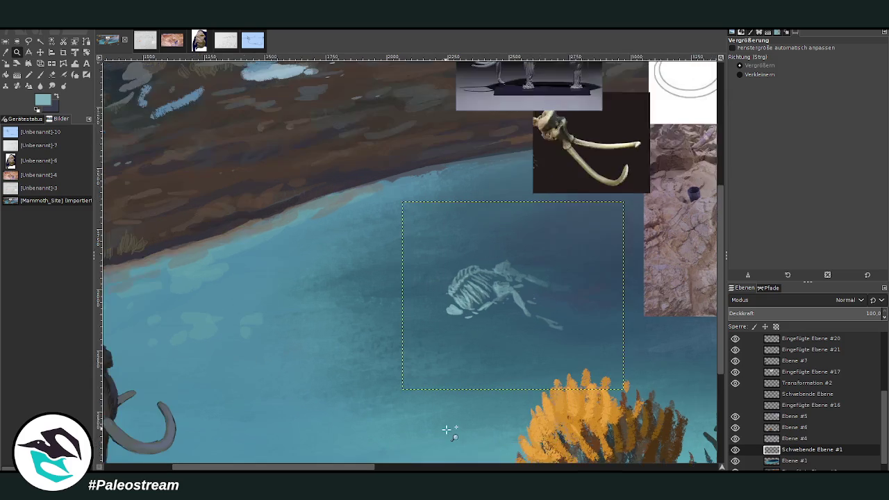
{"action": "scroll", "coordinate": [884, 427], "scroll_direction": "down", "scroll_amount": 1}
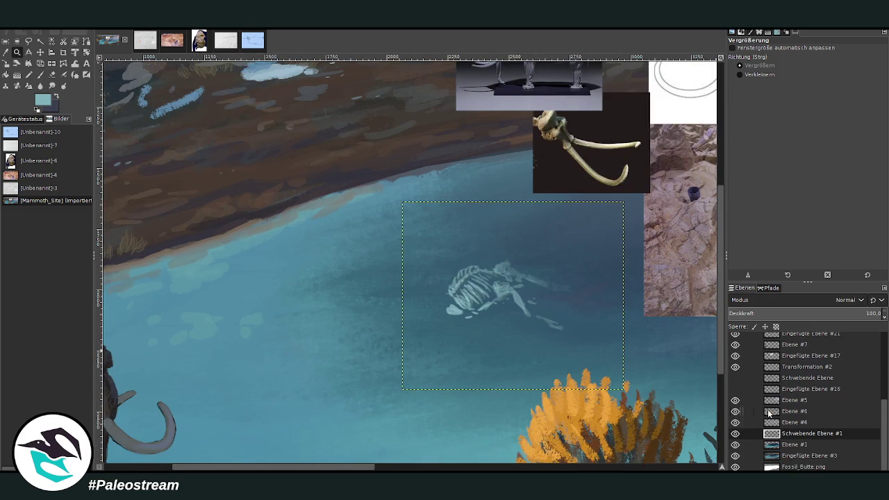
{"action": "left_click", "coordinate": [784, 445]}
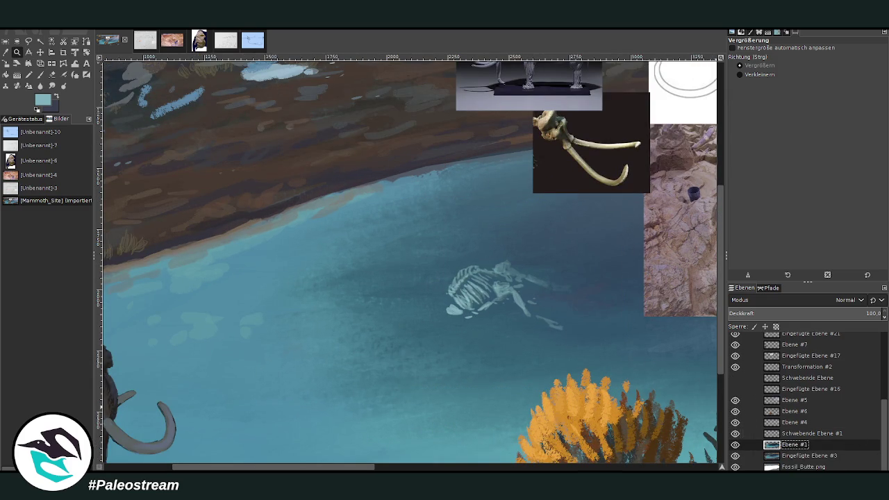
{"action": "left_click", "coordinate": [5, 51]}
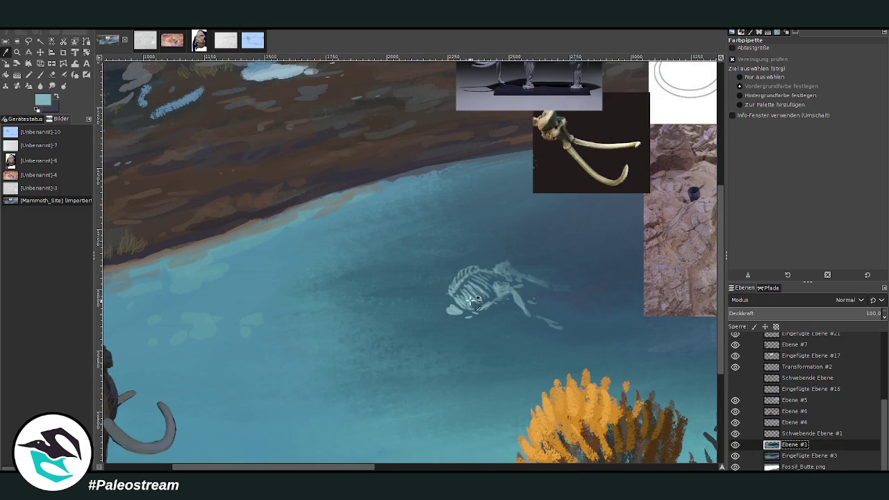
{"action": "left_click", "coordinate": [523, 303]}
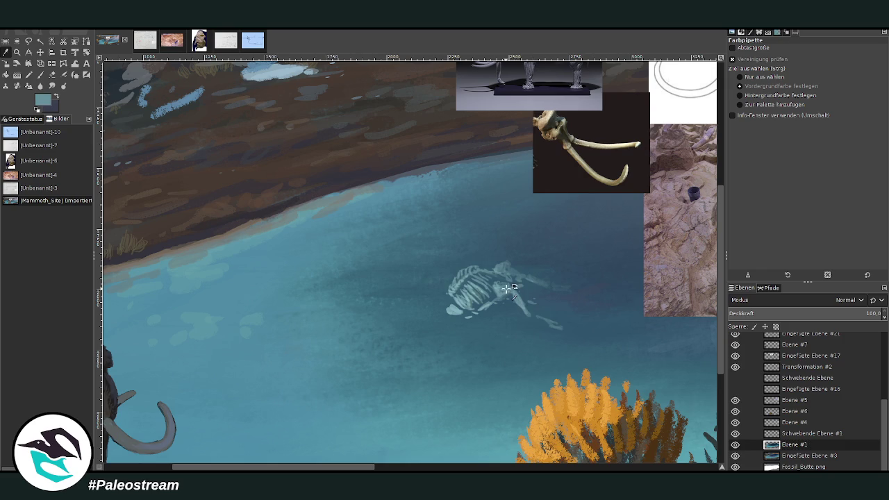
Paint light ripples below and left of the skeleton with a size-87 brush at 42 opacity
{"action": "left_click", "coordinate": [39, 75]}
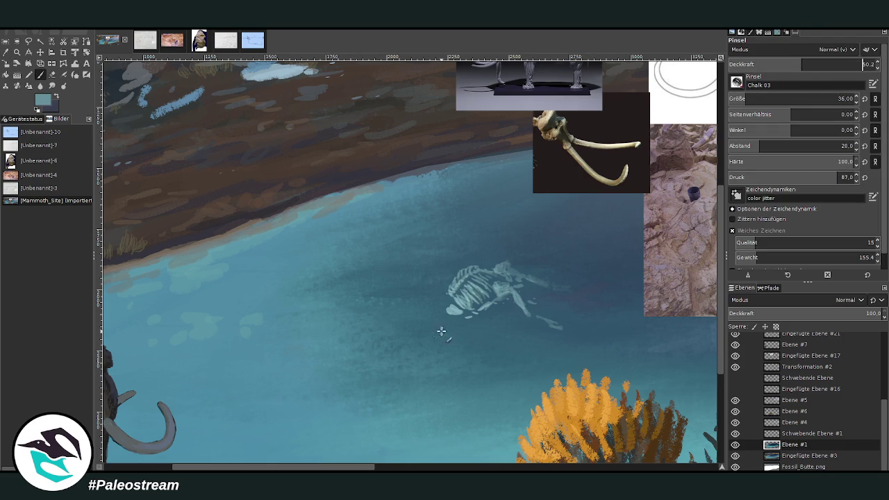
{"action": "left_click", "coordinate": [764, 99]}
{"action": "left_click", "coordinate": [790, 64]}
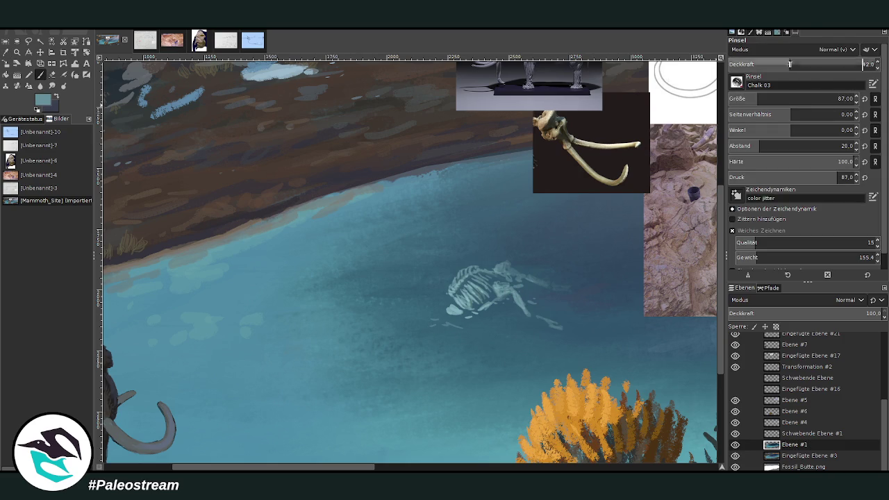
{"action": "mouse_move", "coordinate": [426, 316]}
{"action": "left_mouse_down"}
{"action": "mouse_move", "coordinate": [426, 336]}
{"action": "mouse_move", "coordinate": [389, 331]}
{"action": "mouse_move", "coordinate": [403, 317]}
{"action": "mouse_move", "coordinate": [399, 292]}
{"action": "mouse_move", "coordinate": [368, 326]}
{"action": "left_mouse_up"}
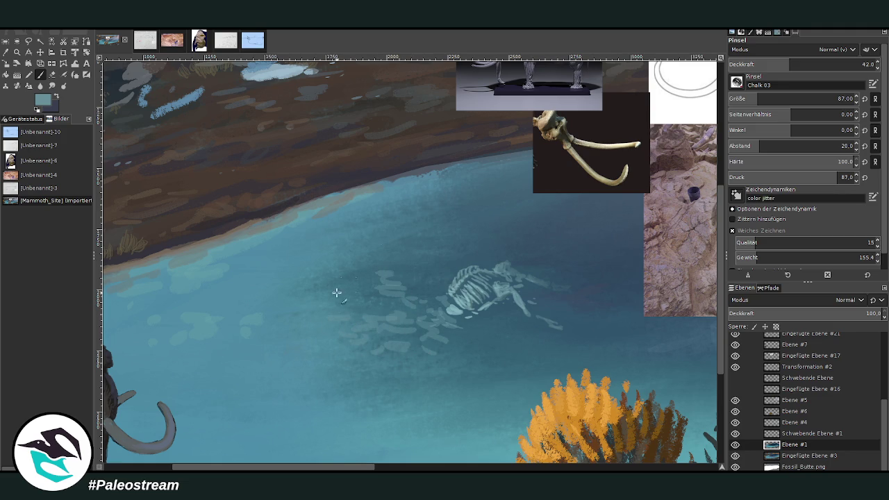
Add ripple strokes above the skeleton at 57.1 opacity, then pick a darker teal and smudge them
{"action": "left_click_drag", "start_coordinate": [794, 64], "coordinate": [811, 64]}
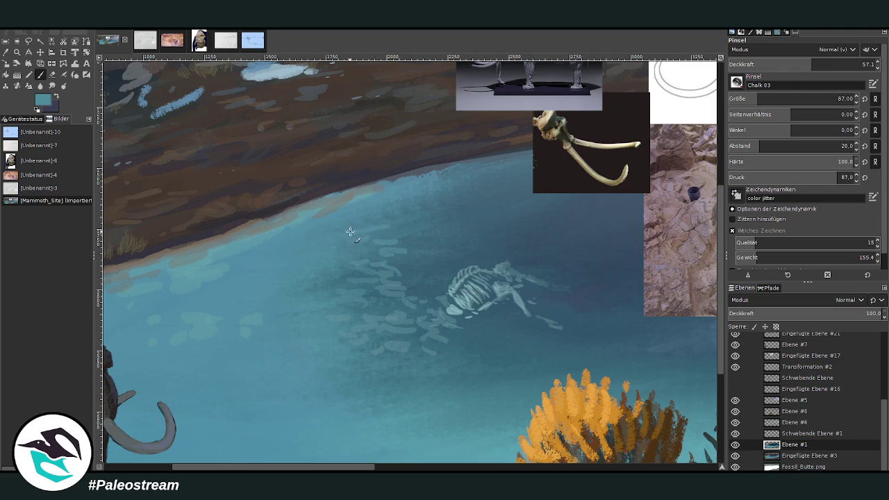
{"action": "mouse_move", "coordinate": [380, 215]}
{"action": "left_mouse_down"}
{"action": "mouse_move", "coordinate": [410, 229]}
{"action": "mouse_move", "coordinate": [448, 190]}
{"action": "left_mouse_up"}
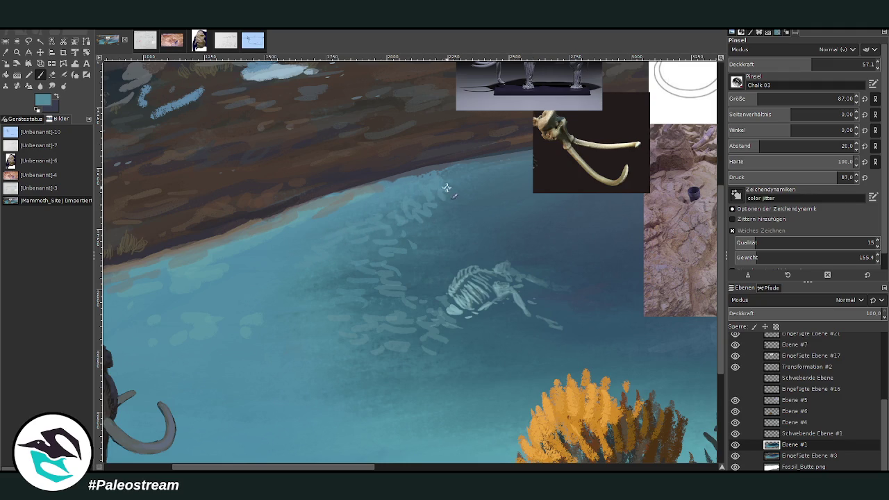
{"action": "left_click", "coordinate": [409, 375], "text": "ctrl"}
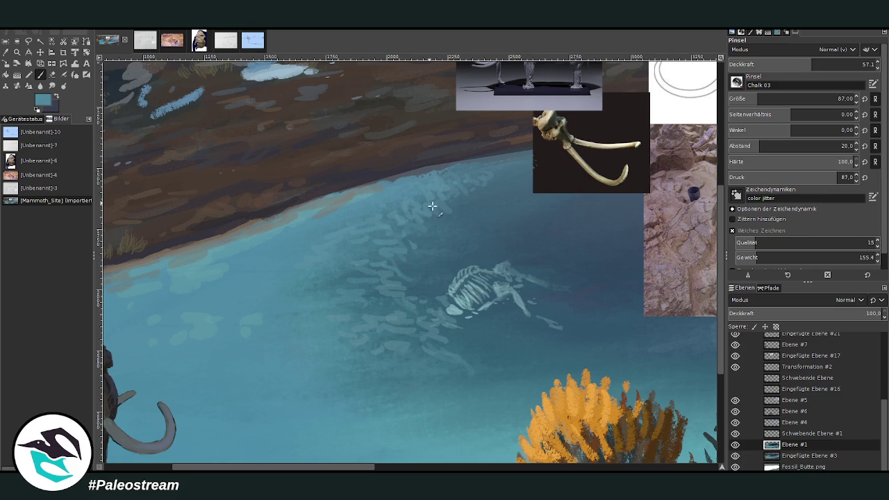
{"action": "left_click", "coordinate": [766, 65]}
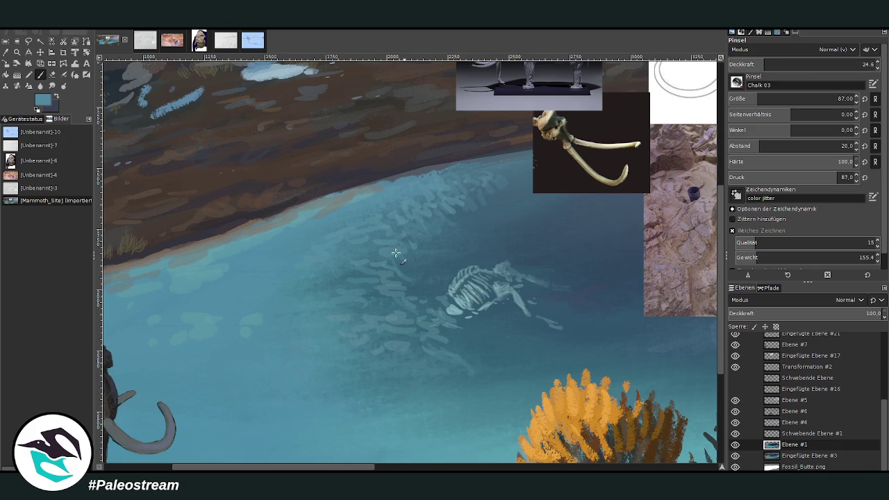
{"action": "left_click", "coordinate": [52, 86]}
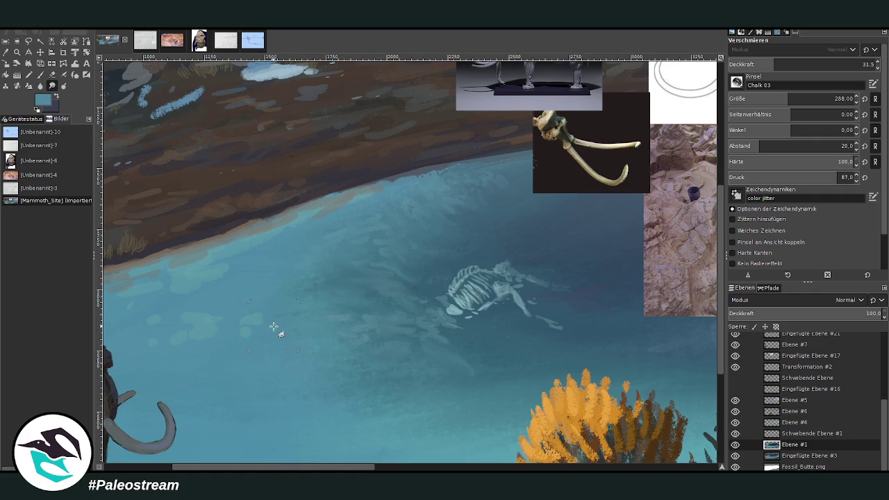
{"action": "scroll", "coordinate": [274, 327], "scroll_direction": "down", "scroll_amount": 2, "text": "ctrl"}
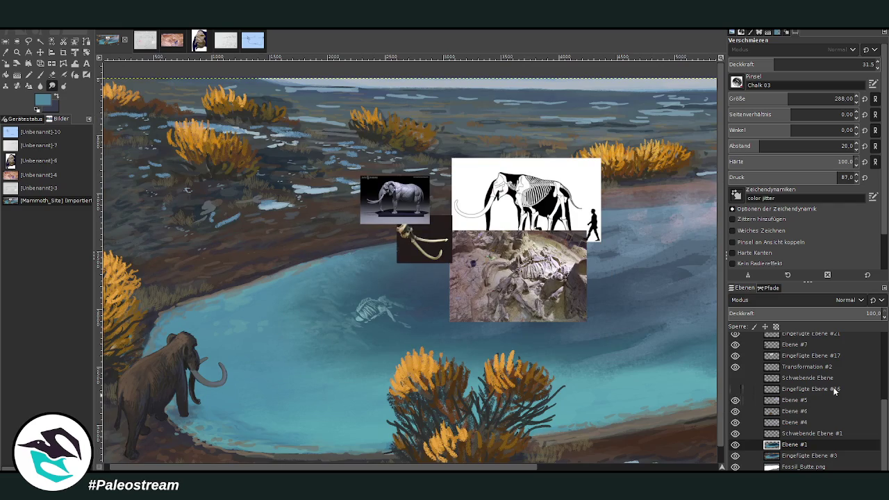
Fade the skeleton layer to about 62.7 opacity and adjust Ebene #4's opacity
{"action": "left_click", "coordinate": [791, 433]}
{"action": "left_click", "coordinate": [838, 314]}
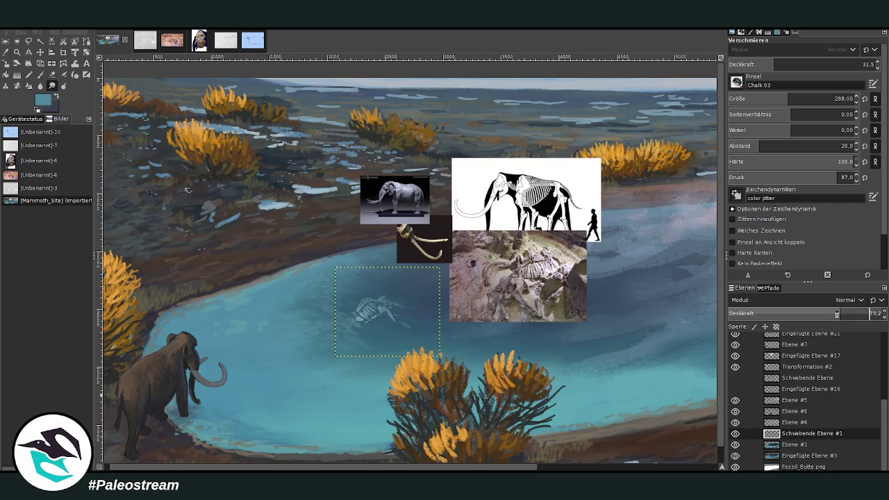
{"action": "left_click_drag", "start_coordinate": [818, 313], "coordinate": [788, 317]}
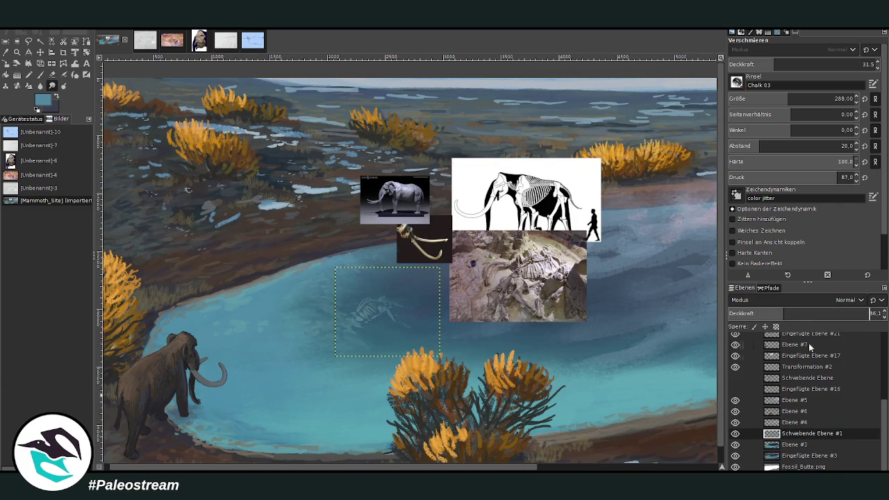
{"action": "left_click", "coordinate": [795, 422]}
{"action": "left_click", "coordinate": [840, 315]}
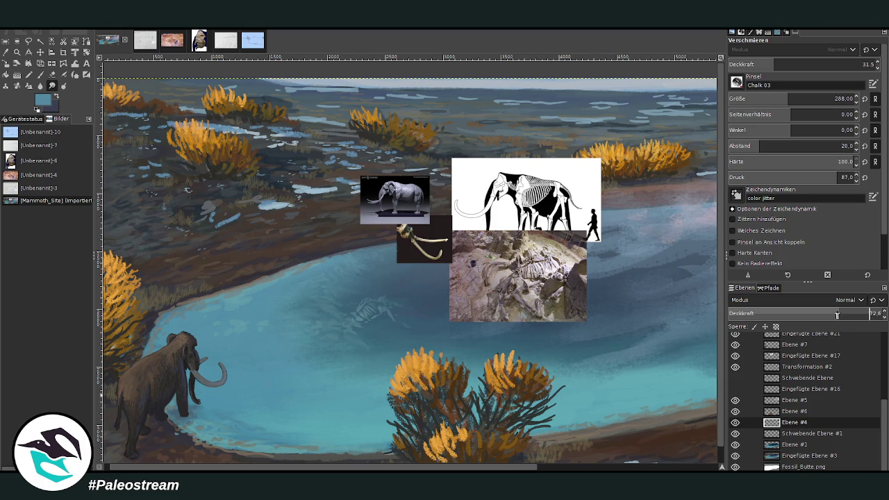
{"action": "left_click_drag", "start_coordinate": [830, 314], "coordinate": [850, 314]}
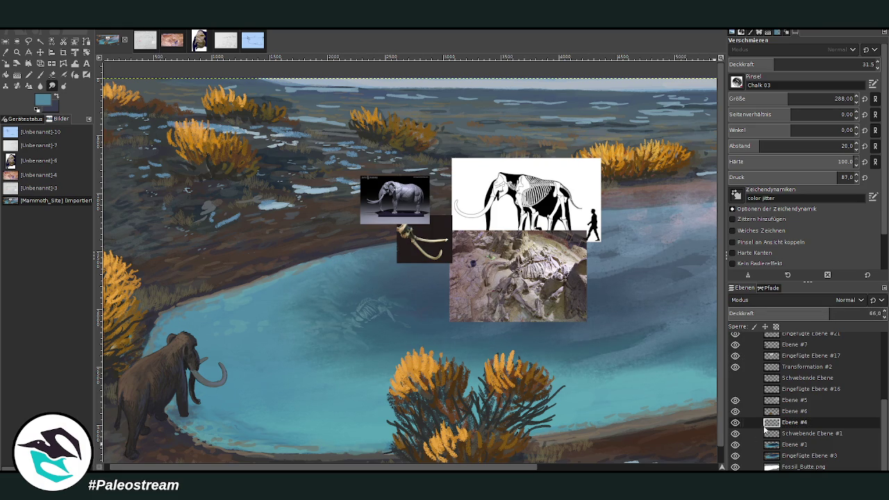
Check layers Ebene #6, #5 and #7, then zoom in on the lake and skeleton
{"action": "left_click", "coordinate": [786, 412]}
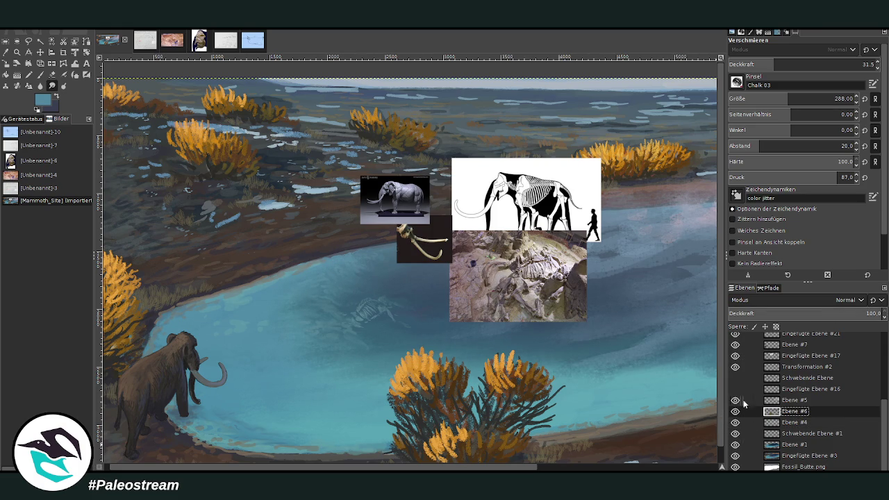
{"action": "left_click", "coordinate": [735, 412]}
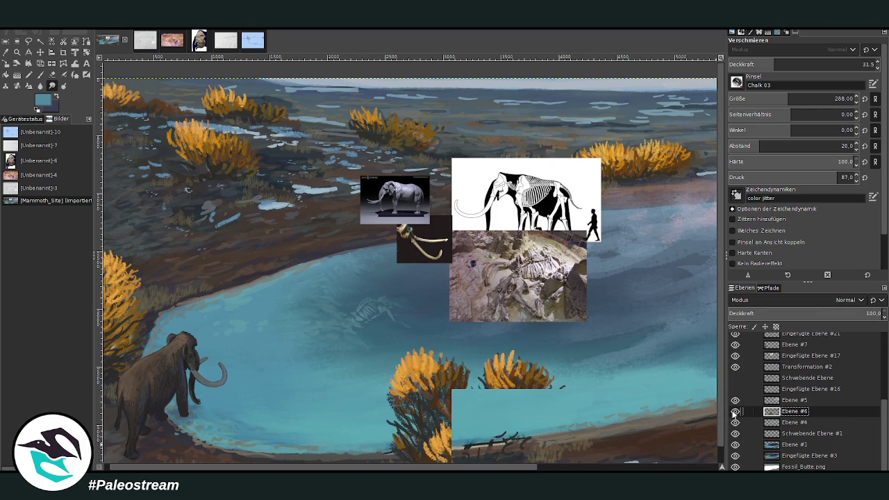
{"action": "left_click", "coordinate": [781, 401]}
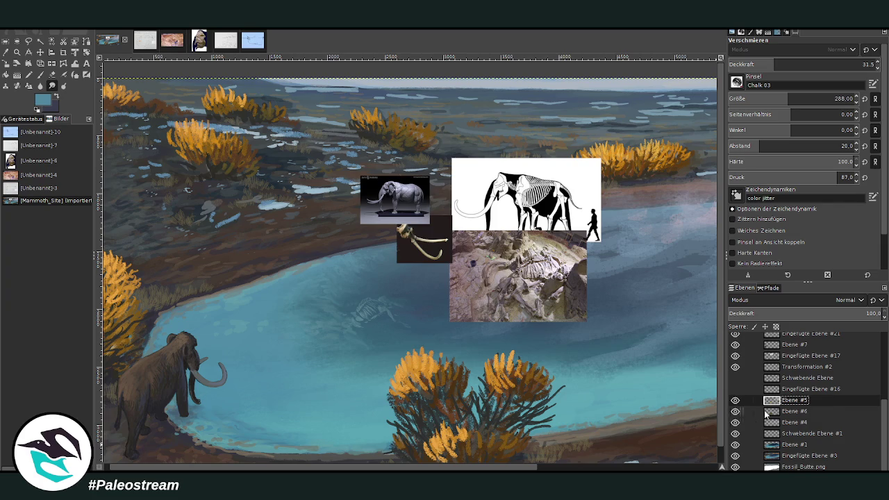
{"action": "left_click_drag", "start_coordinate": [886, 408], "coordinate": [886, 379]}
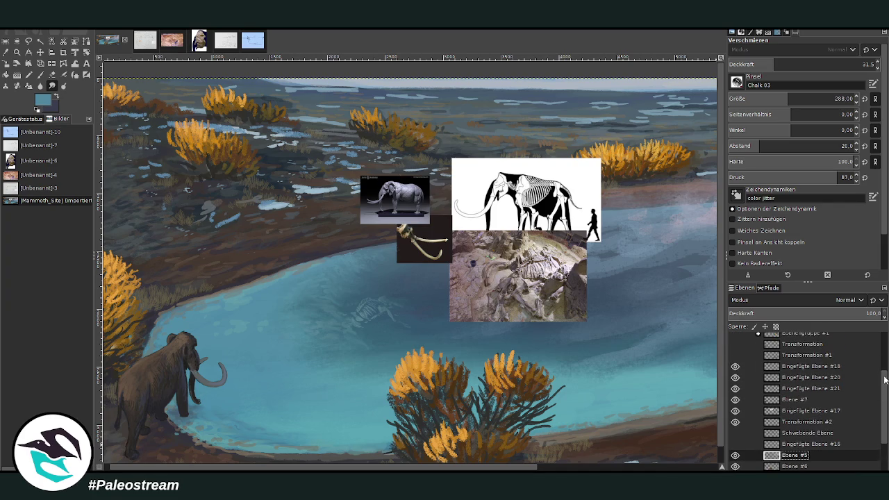
{"action": "left_click", "coordinate": [788, 402]}
{"action": "key", "text": "z"}
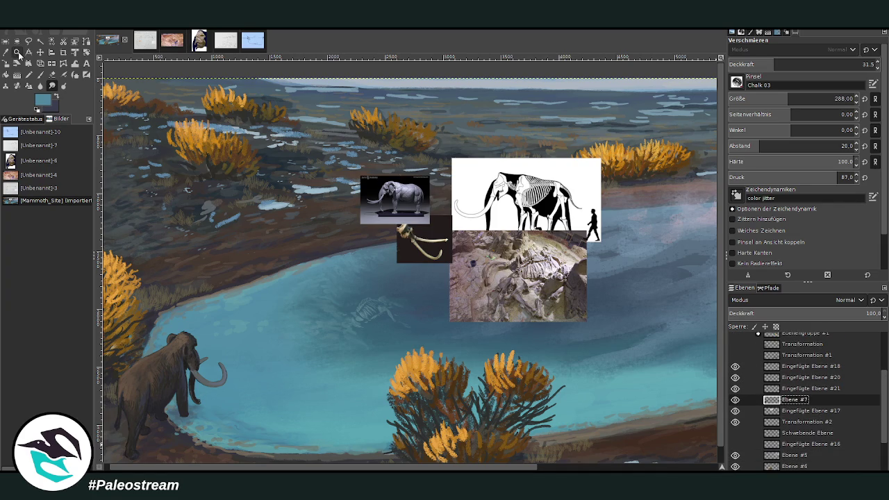
{"action": "left_click_drag", "start_coordinate": [222, 150], "coordinate": [475, 396]}
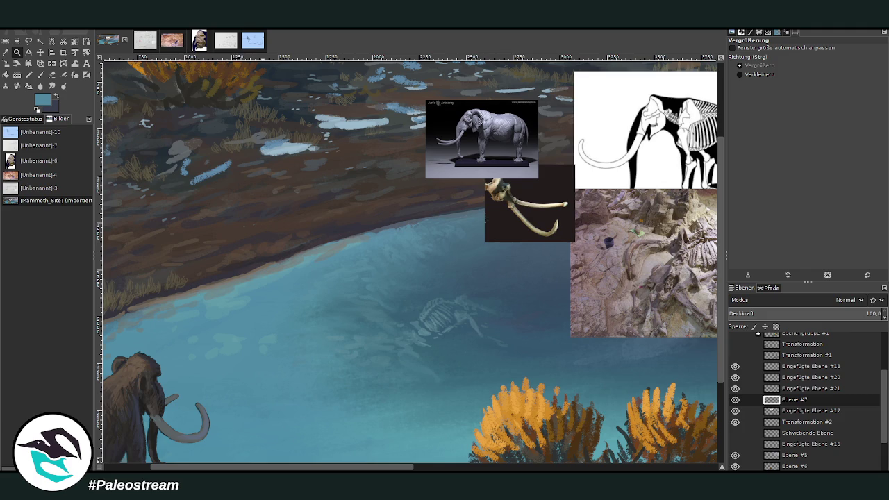
Paste the bear skeleton reference as a new layer and move it to the lower right
{"action": "key", "text": "shift+p"}
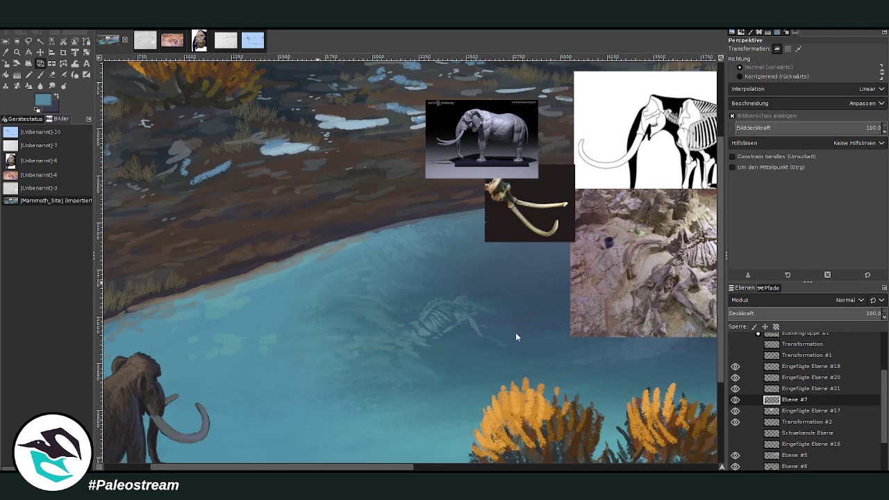
{"action": "key", "text": "ctrl+v"}
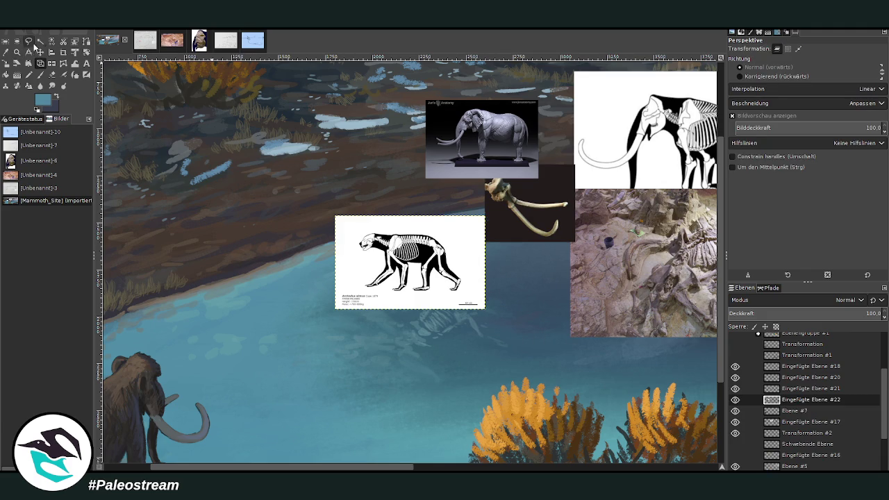
{"action": "key", "text": "m"}
{"action": "left_click_drag", "start_coordinate": [530, 322], "coordinate": [706, 403]}
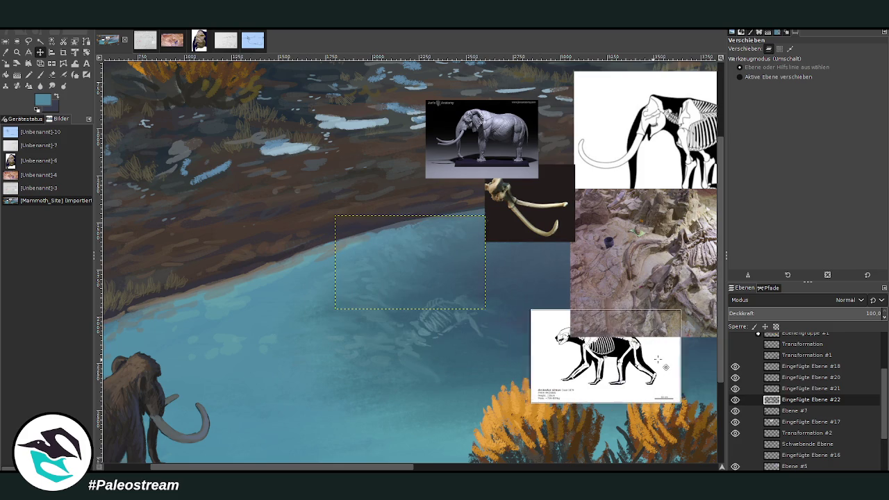
Hide the fossil-site photo and arrange the elephant, tusk and skeleton references side by side
{"action": "left_click", "coordinate": [736, 388]}
{"action": "left_click", "coordinate": [806, 388]}
{"action": "left_click_drag", "start_coordinate": [808, 332], "coordinate": [806, 369]}
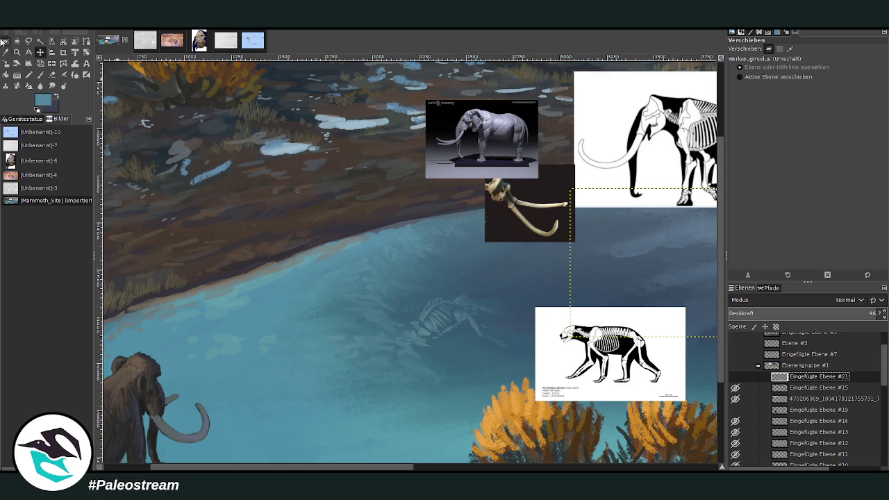
{"action": "left_click_drag", "start_coordinate": [439, 133], "coordinate": [442, 105]}
{"action": "left_click_drag", "start_coordinate": [528, 194], "coordinate": [508, 176]}
{"action": "left_click_drag", "start_coordinate": [610, 351], "coordinate": [598, 264]}
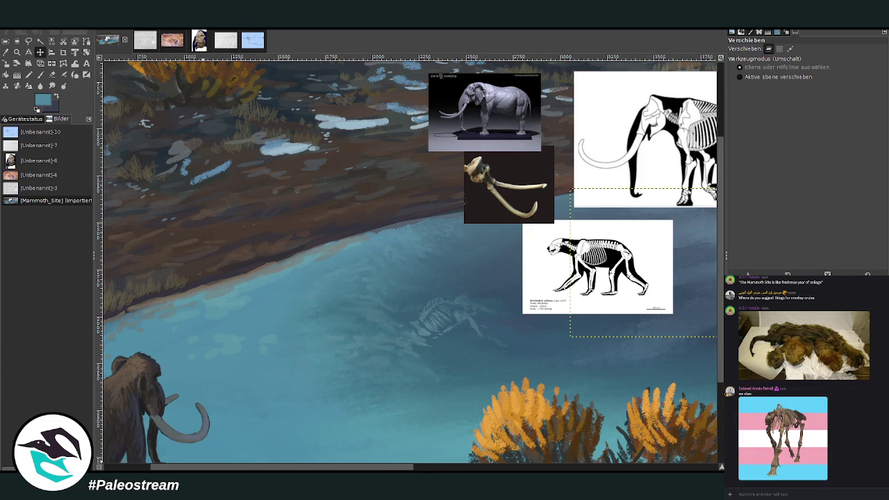
{"action": "key", "text": "z"}
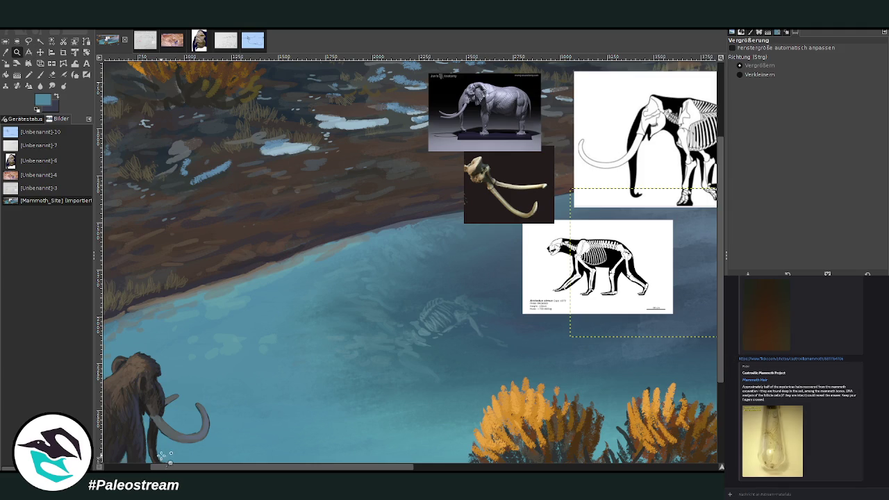
Zoom into the water and shoreline, then check the sinkhole map and size-comparison references
{"action": "left_click_drag", "start_coordinate": [206, 97], "coordinate": [605, 425]}
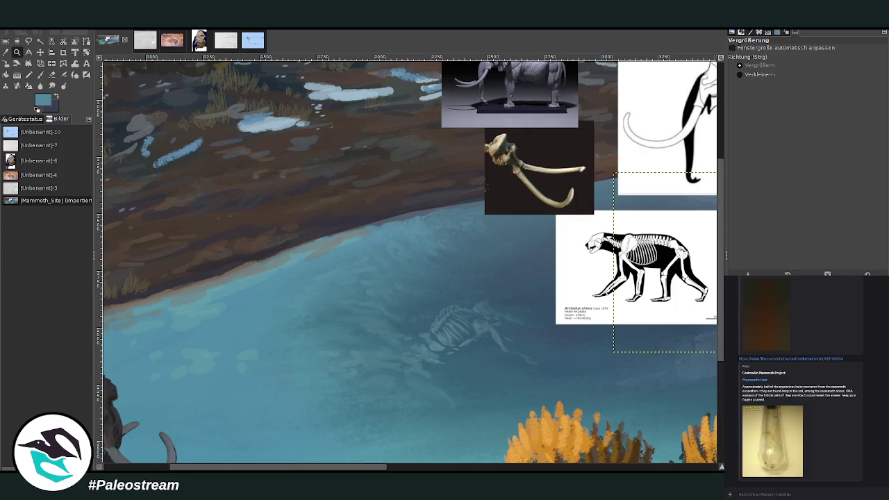
{"action": "left_click", "coordinate": [139, 42]}
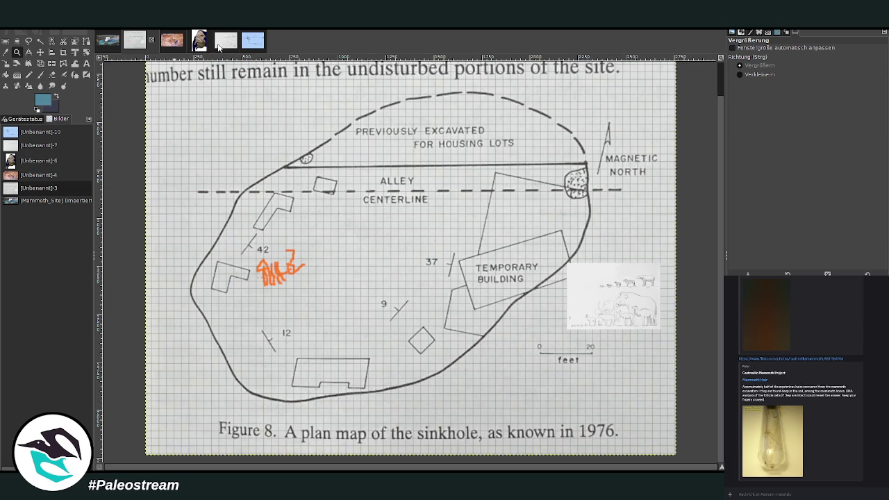
{"action": "left_click", "coordinate": [217, 45]}
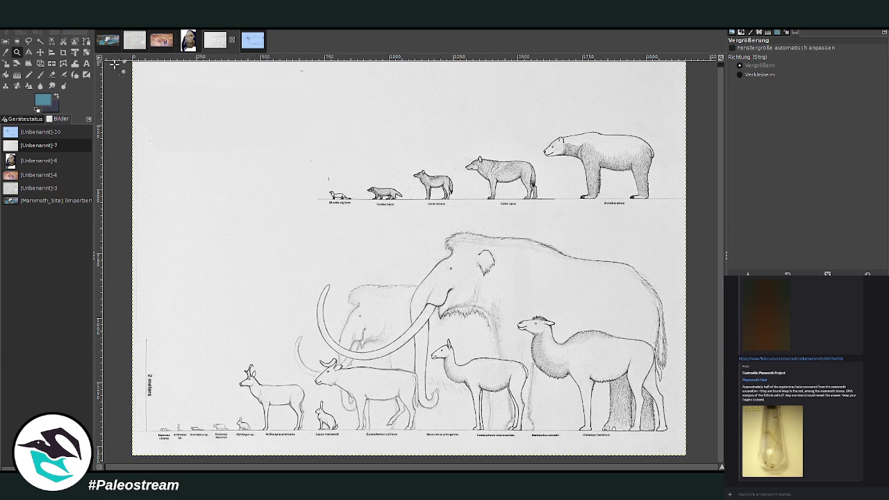
{"action": "left_click", "coordinate": [108, 43]}
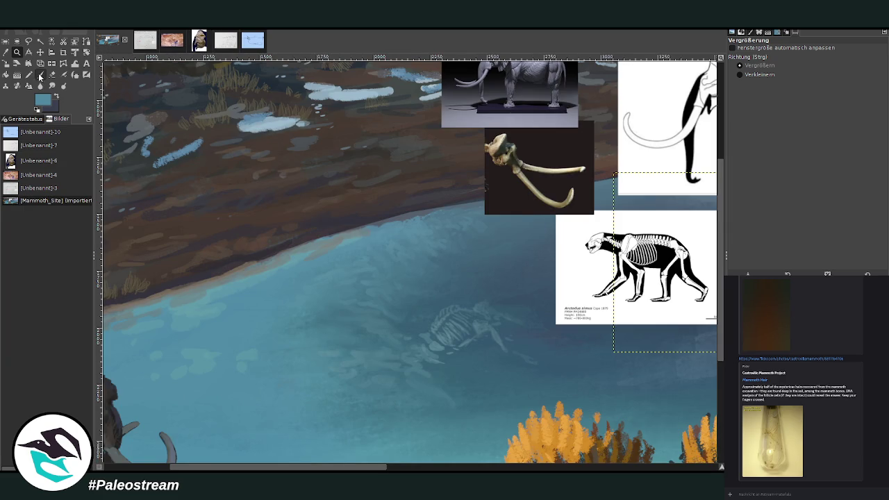
Sample the dark brown ground colour from the painting for sketching
{"action": "left_click", "coordinate": [6, 52]}
{"action": "left_click", "coordinate": [337, 213]}
{"action": "left_click", "coordinate": [40, 75]}
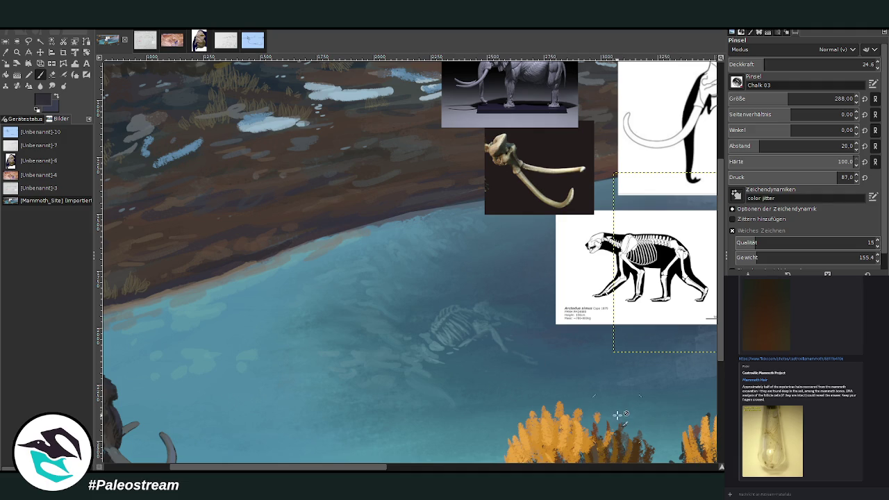
Raise the brush opacity, set its size to 29, and undo a test stroke
{"action": "left_click", "coordinate": [830, 61]}
{"action": "left_click", "coordinate": [838, 99]}
{"action": "type", "text": "27"}
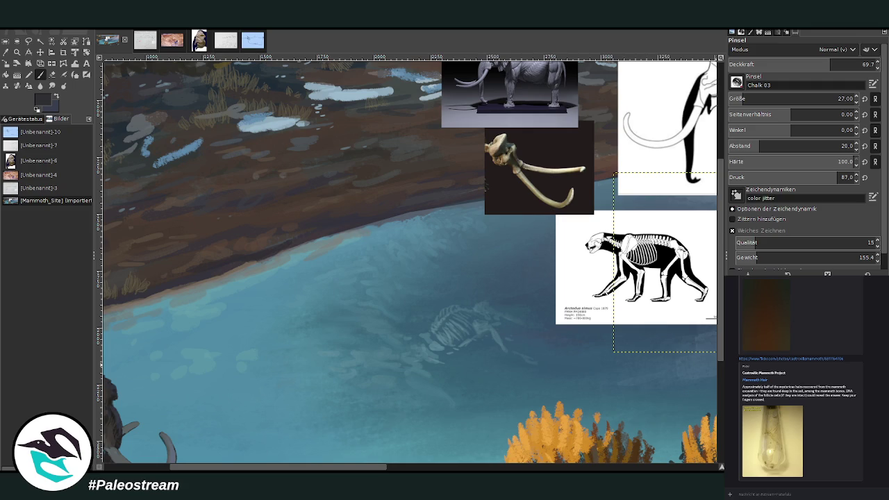
{"action": "left_click_drag", "start_coordinate": [146, 406], "coordinate": [126, 445]}
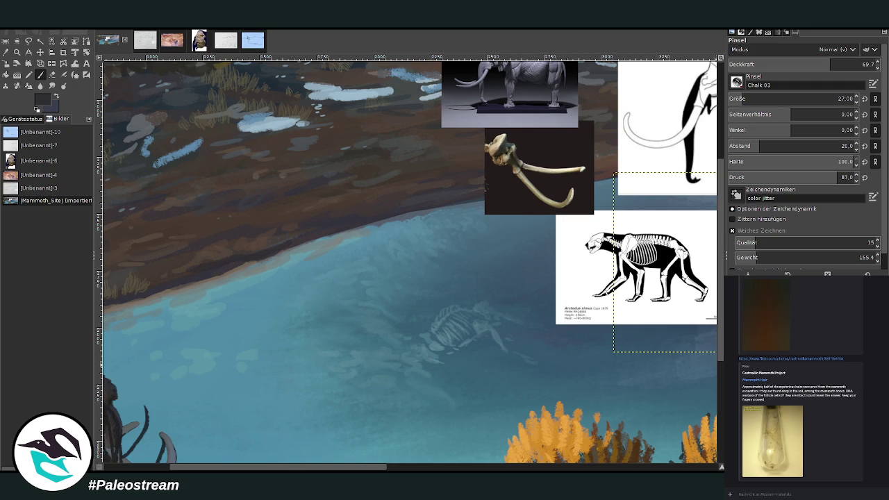
{"action": "key", "text": "ctrl+z"}
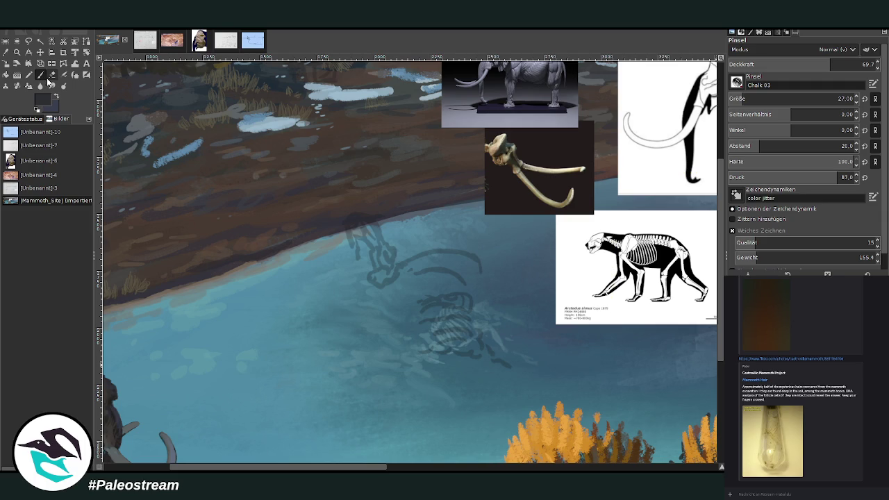
{"action": "key", "text": "bracketright"}
{"action": "key", "text": "bracketright"}
Sketch the bear's lowered head and neck at 87.1 opacity
{"action": "mouse_move", "coordinate": [314, 306]}
{"action": "left_mouse_down"}
{"action": "mouse_move", "coordinate": [320, 322]}
{"action": "mouse_move", "coordinate": [311, 328]}
{"action": "mouse_move", "coordinate": [279, 275]}
{"action": "mouse_move", "coordinate": [304, 299]}
{"action": "left_mouse_up"}
{"action": "mouse_move", "coordinate": [279, 262]}
{"action": "left_mouse_down"}
{"action": "mouse_move", "coordinate": [272, 244]}
{"action": "mouse_move", "coordinate": [276, 294]}
{"action": "left_mouse_up"}
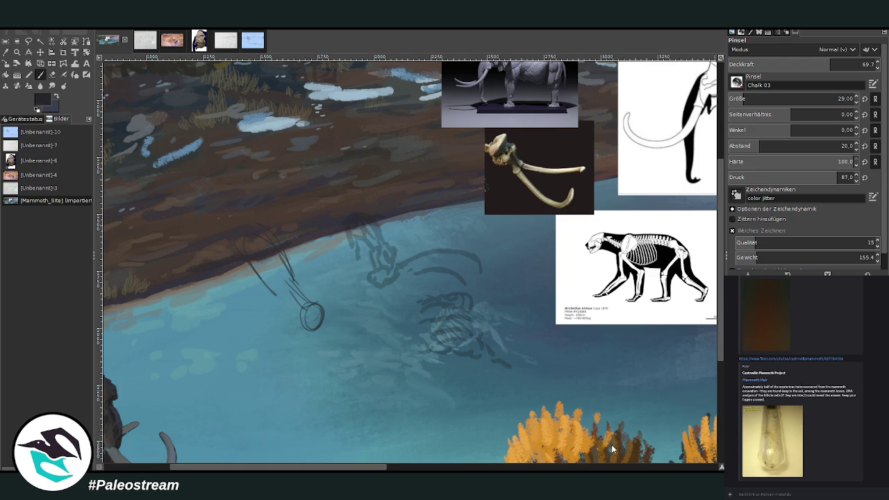
{"action": "left_click", "coordinate": [859, 61]}
{"action": "left_click_drag", "start_coordinate": [309, 306], "coordinate": [314, 332]}
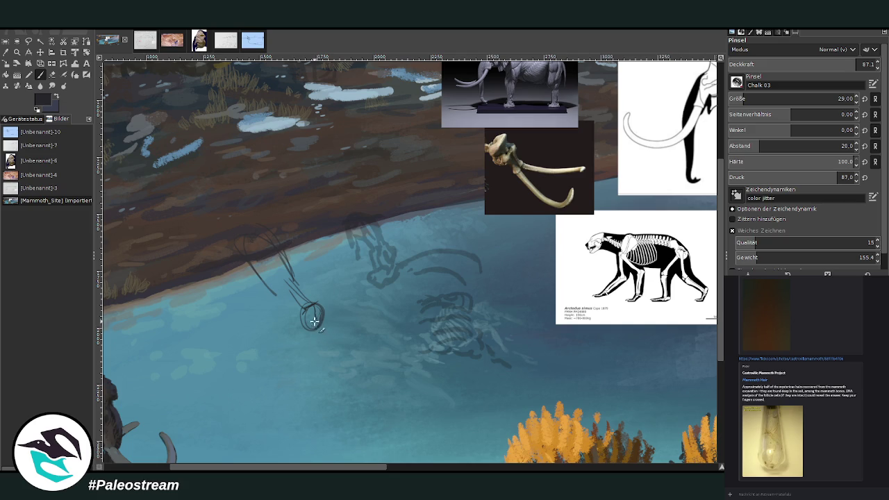
{"action": "mouse_move", "coordinate": [314, 320]}
{"action": "left_mouse_down"}
{"action": "mouse_move", "coordinate": [314, 332]}
{"action": "mouse_move", "coordinate": [301, 312]}
{"action": "mouse_move", "coordinate": [306, 333]}
{"action": "left_mouse_up"}
{"action": "mouse_move", "coordinate": [312, 303]}
{"action": "left_mouse_down"}
{"action": "mouse_move", "coordinate": [271, 289]}
{"action": "mouse_move", "coordinate": [242, 253]}
{"action": "mouse_move", "coordinate": [275, 297]}
{"action": "left_mouse_up"}
Outline the bear's body, rounded back, snout and front leg
{"action": "left_click_drag", "start_coordinate": [246, 244], "coordinate": [286, 260]}
{"action": "mouse_move", "coordinate": [235, 221]}
{"action": "left_mouse_down"}
{"action": "mouse_move", "coordinate": [255, 219]}
{"action": "mouse_move", "coordinate": [232, 254]}
{"action": "left_mouse_up"}
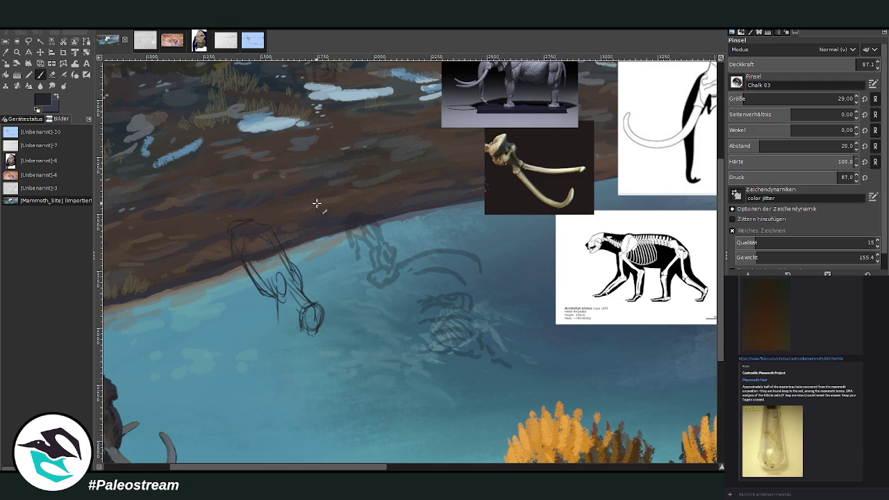
{"action": "mouse_move", "coordinate": [281, 291]}
{"action": "left_mouse_down"}
{"action": "mouse_move", "coordinate": [274, 305]}
{"action": "mouse_move", "coordinate": [268, 299]}
{"action": "mouse_move", "coordinate": [292, 368]}
{"action": "left_mouse_up"}
{"action": "mouse_move", "coordinate": [276, 325]}
{"action": "left_mouse_down"}
{"action": "mouse_move", "coordinate": [294, 375]}
{"action": "mouse_move", "coordinate": [291, 368]}
{"action": "left_mouse_up"}
{"action": "left_click_drag", "start_coordinate": [229, 247], "coordinate": [238, 309]}
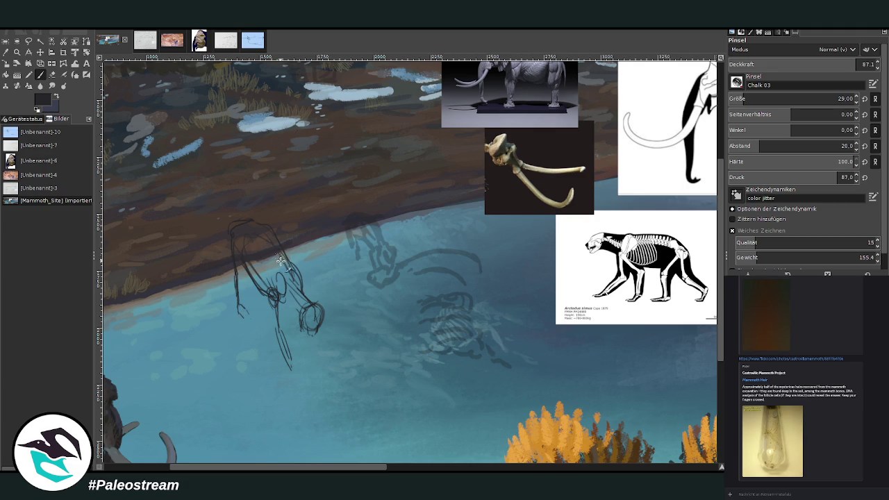
{"action": "left_click_drag", "start_coordinate": [258, 222], "coordinate": [290, 283]}
Redraw the bear's head with rounder strokes and strengthen the leg, back and neck
{"action": "left_click_drag", "start_coordinate": [310, 325], "coordinate": [311, 333]}
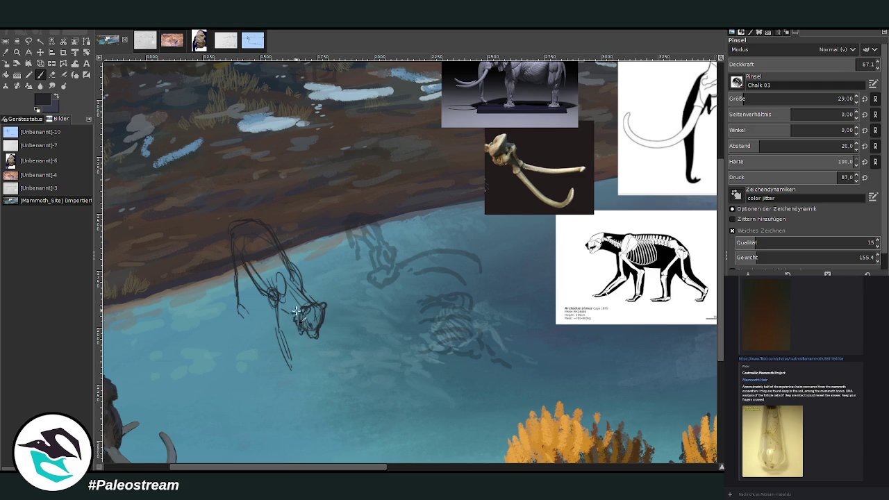
{"action": "left_click_drag", "start_coordinate": [297, 321], "coordinate": [303, 299]}
{"action": "mouse_move", "coordinate": [270, 307]}
{"action": "left_mouse_down"}
{"action": "mouse_move", "coordinate": [285, 314]}
{"action": "mouse_move", "coordinate": [237, 246]}
{"action": "mouse_move", "coordinate": [243, 277]}
{"action": "mouse_move", "coordinate": [268, 305]}
{"action": "left_mouse_up"}
{"action": "left_click_drag", "start_coordinate": [275, 232], "coordinate": [306, 292]}
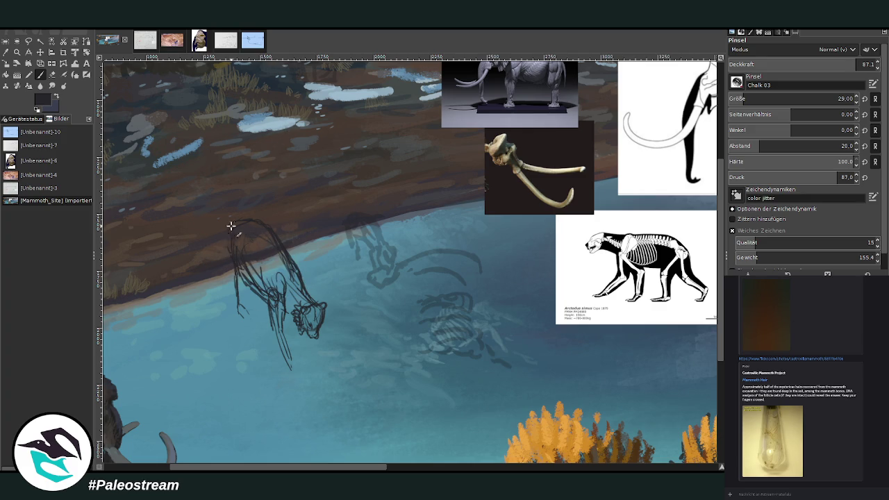
{"action": "mouse_move", "coordinate": [232, 223]}
{"action": "left_mouse_down"}
{"action": "mouse_move", "coordinate": [231, 272]}
{"action": "mouse_move", "coordinate": [262, 306]}
{"action": "left_mouse_up"}
Add rib hatching, refine the shoulder line, thicken the front leg and sketch the lowered paw
{"action": "mouse_move", "coordinate": [255, 285]}
{"action": "left_mouse_down"}
{"action": "mouse_move", "coordinate": [237, 288]}
{"action": "mouse_move", "coordinate": [294, 321]}
{"action": "mouse_move", "coordinate": [304, 290]}
{"action": "mouse_move", "coordinate": [328, 316]}
{"action": "mouse_move", "coordinate": [300, 283]}
{"action": "mouse_move", "coordinate": [314, 297]}
{"action": "left_mouse_up"}
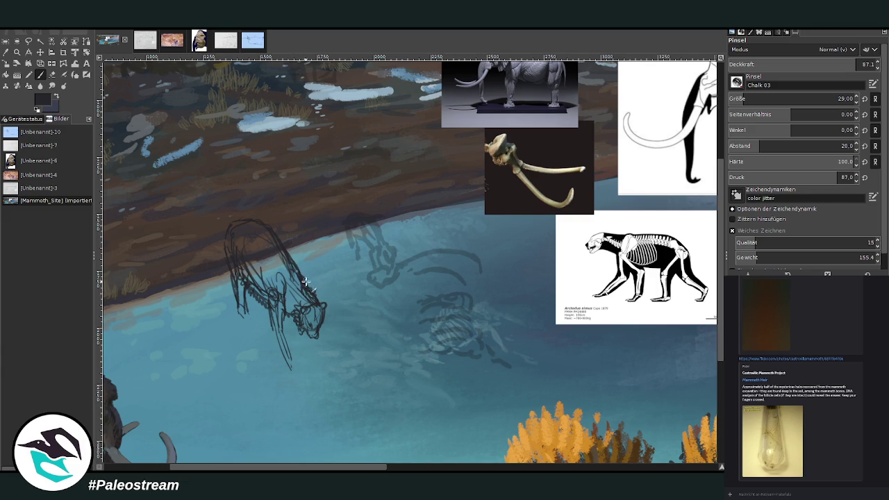
{"action": "left_click_drag", "start_coordinate": [296, 232], "coordinate": [286, 258]}
{"action": "mouse_move", "coordinate": [267, 228]}
{"action": "left_mouse_down"}
{"action": "mouse_move", "coordinate": [292, 256]}
{"action": "mouse_move", "coordinate": [255, 222]}
{"action": "mouse_move", "coordinate": [233, 259]}
{"action": "left_mouse_up"}
{"action": "left_click_drag", "start_coordinate": [284, 331], "coordinate": [296, 368]}
{"action": "left_click_drag", "start_coordinate": [278, 312], "coordinate": [298, 361]}
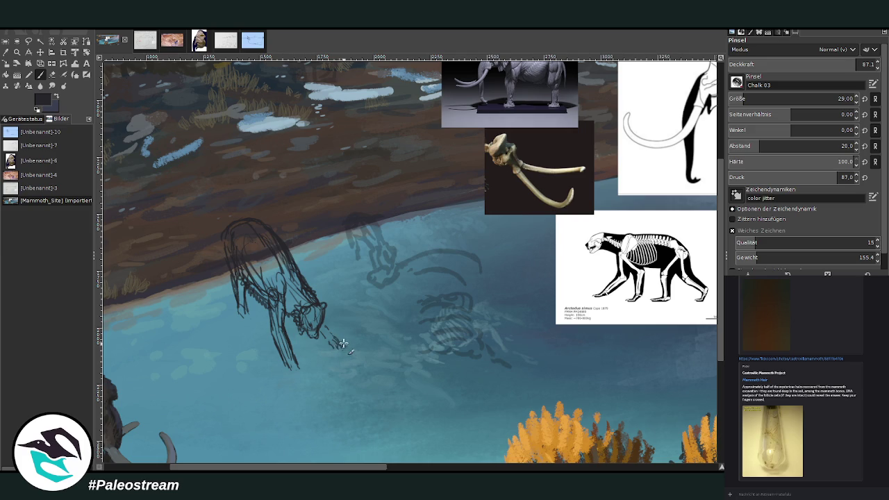
{"action": "left_click_drag", "start_coordinate": [320, 323], "coordinate": [342, 346]}
Extend the paw strokes and draw the first long tusk across the pond, redoing stray lines
{"action": "left_click_drag", "start_coordinate": [313, 347], "coordinate": [309, 369]}
{"action": "mouse_move", "coordinate": [337, 337]}
{"action": "left_mouse_down"}
{"action": "mouse_move", "coordinate": [362, 352]}
{"action": "mouse_move", "coordinate": [364, 397]}
{"action": "left_mouse_up"}
{"action": "left_click_drag", "start_coordinate": [374, 357], "coordinate": [523, 347]}
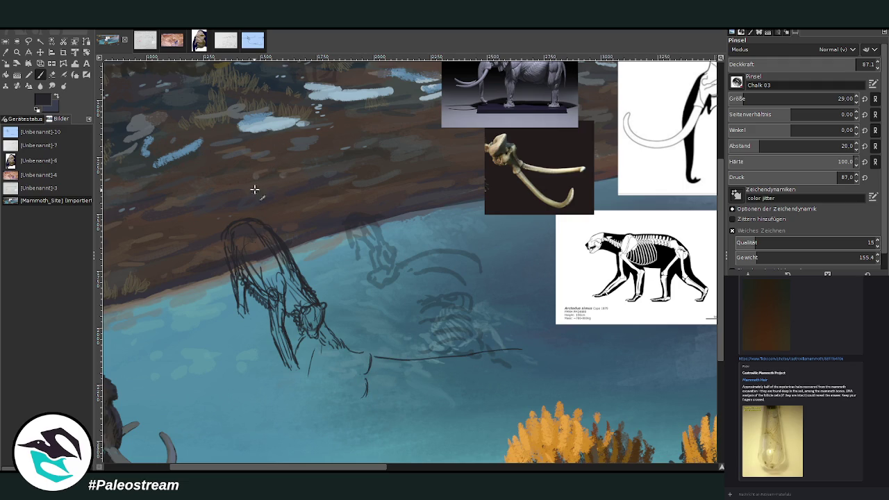
{"action": "mouse_move", "coordinate": [520, 350]}
{"action": "left_mouse_down"}
{"action": "mouse_move", "coordinate": [558, 361]}
{"action": "mouse_move", "coordinate": [557, 379]}
{"action": "left_mouse_up"}
{"action": "mouse_move", "coordinate": [506, 368]}
{"action": "left_mouse_down"}
{"action": "mouse_move", "coordinate": [367, 373]}
{"action": "mouse_move", "coordinate": [412, 400]}
{"action": "mouse_move", "coordinate": [417, 417]}
{"action": "mouse_move", "coordinate": [443, 425]}
{"action": "left_mouse_up"}
{"action": "key", "text": "ctrl+z"}
{"action": "key", "text": "ctrl+z"}
{"action": "mouse_move", "coordinate": [368, 382]}
{"action": "left_mouse_down"}
{"action": "mouse_move", "coordinate": [374, 400]}
{"action": "mouse_move", "coordinate": [490, 462]}
{"action": "mouse_move", "coordinate": [546, 415]}
{"action": "left_mouse_up"}
Curl the tusk tips into the foliage and draw the second tusk back toward the jaws
{"action": "scroll", "coordinate": [677, 286], "scroll_direction": "down", "scroll_amount": 2}
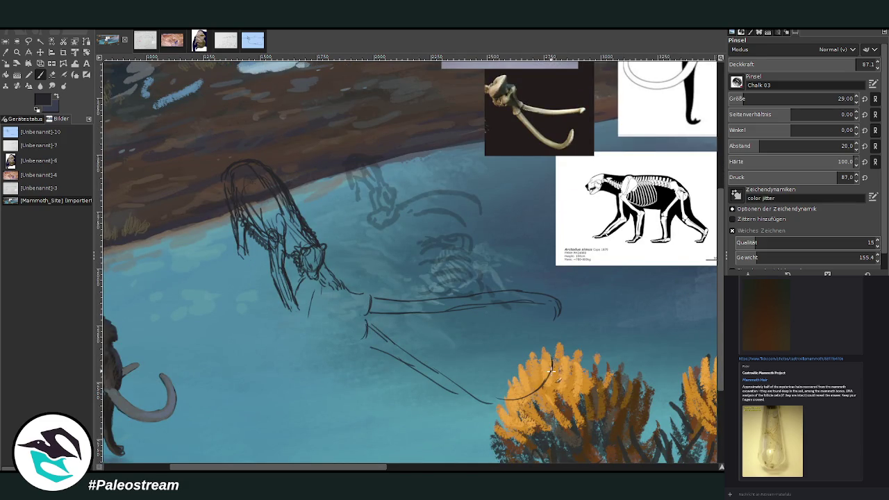
{"action": "left_click_drag", "start_coordinate": [555, 350], "coordinate": [542, 402]}
{"action": "left_click_drag", "start_coordinate": [553, 352], "coordinate": [546, 391]}
{"action": "mouse_move", "coordinate": [548, 318]}
{"action": "left_mouse_down"}
{"action": "mouse_move", "coordinate": [538, 303]}
{"action": "mouse_move", "coordinate": [401, 303]}
{"action": "left_mouse_up"}
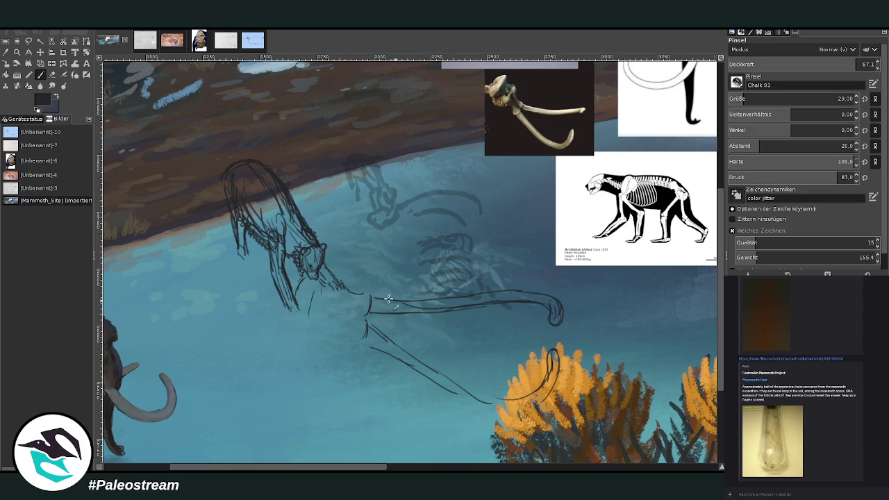
{"action": "mouse_move", "coordinate": [555, 355]}
{"action": "left_mouse_down"}
{"action": "mouse_move", "coordinate": [461, 390]}
{"action": "mouse_move", "coordinate": [433, 387]}
{"action": "mouse_move", "coordinate": [435, 373]}
{"action": "mouse_move", "coordinate": [404, 367]}
{"action": "mouse_move", "coordinate": [361, 339]}
{"action": "left_mouse_up"}
{"action": "mouse_move", "coordinate": [444, 394]}
{"action": "left_mouse_down"}
{"action": "mouse_move", "coordinate": [351, 334]}
{"action": "mouse_move", "coordinate": [462, 402]}
{"action": "mouse_move", "coordinate": [332, 304]}
{"action": "left_mouse_up"}
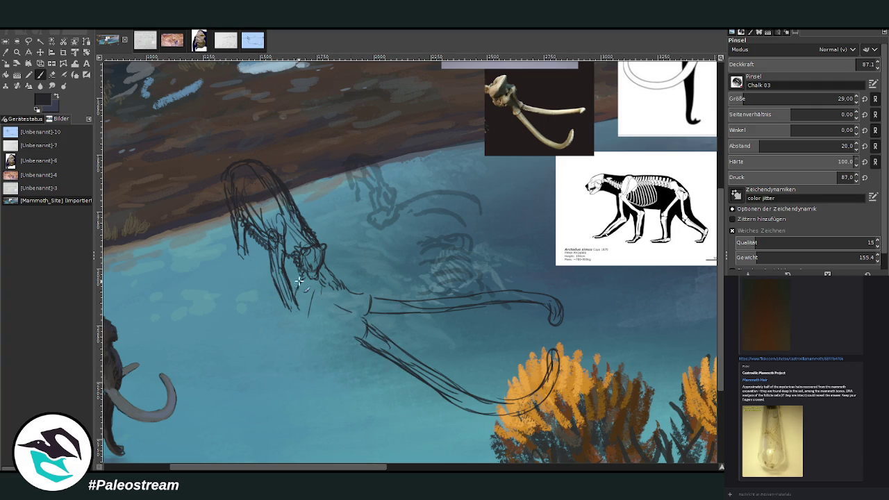
{"action": "left_click", "coordinate": [224, 40]}
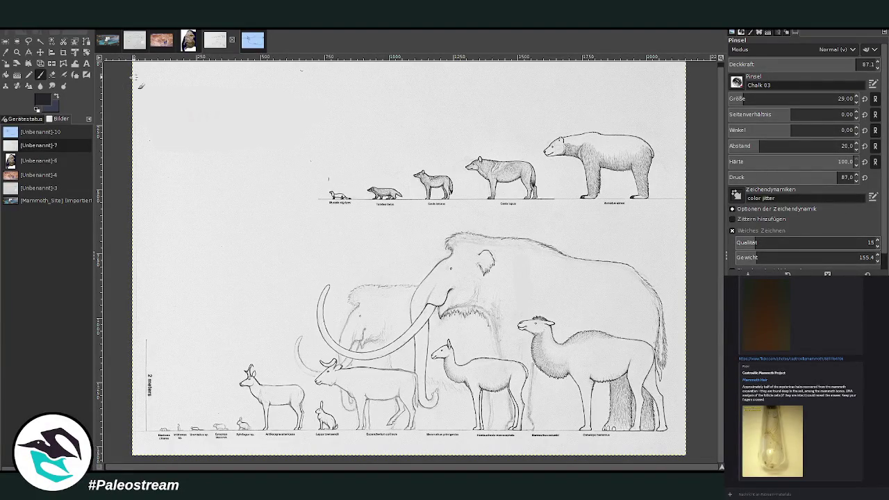
{"action": "left_click", "coordinate": [134, 41]}
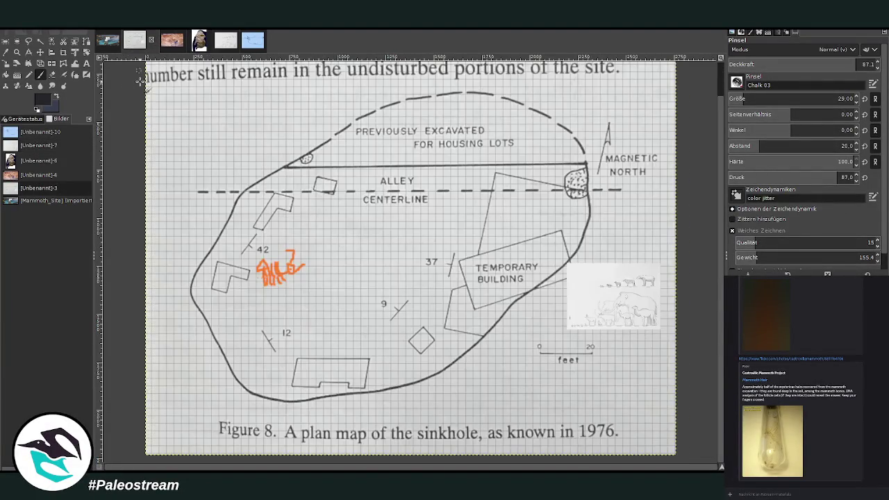
{"action": "left_click", "coordinate": [108, 41]}
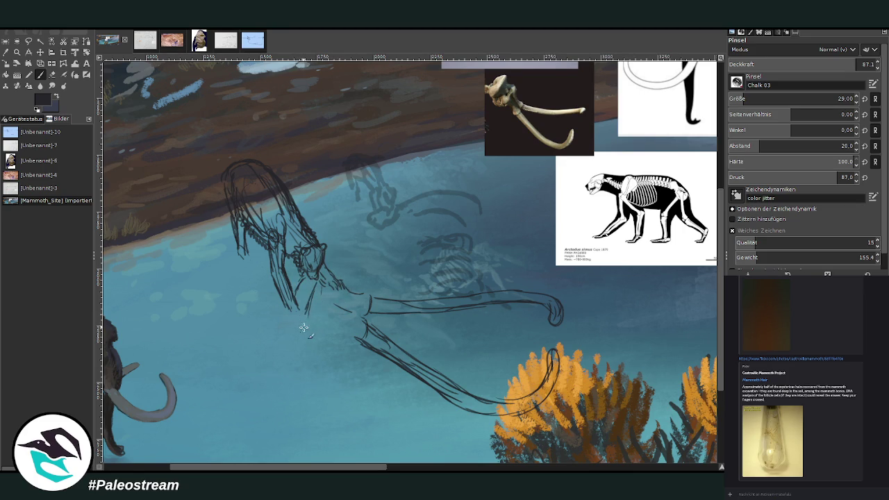
Sketch the bear's chest and forearm, and raise the eraser opacity to about 84.9
{"action": "mouse_move", "coordinate": [299, 331]}
{"action": "left_mouse_down"}
{"action": "mouse_move", "coordinate": [332, 311]}
{"action": "mouse_move", "coordinate": [314, 331]}
{"action": "mouse_move", "coordinate": [339, 337]}
{"action": "mouse_move", "coordinate": [337, 320]}
{"action": "left_mouse_up"}
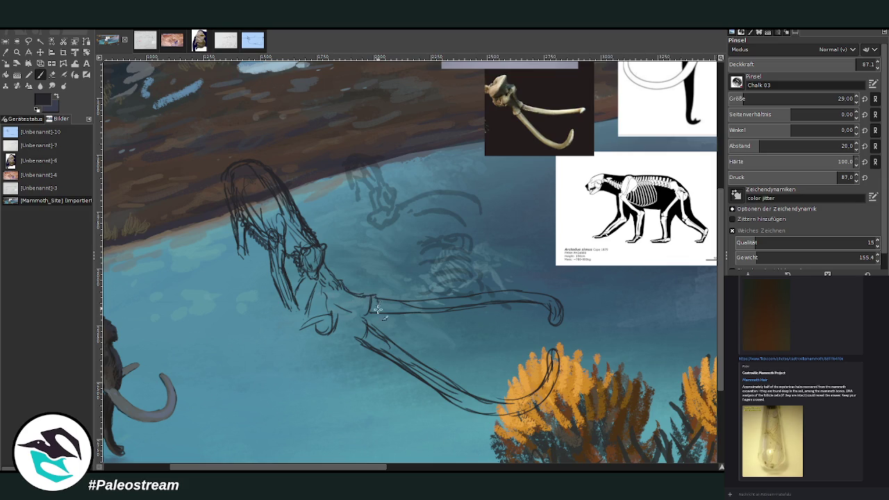
{"action": "mouse_move", "coordinate": [362, 333]}
{"action": "left_mouse_down"}
{"action": "mouse_move", "coordinate": [375, 356]}
{"action": "mouse_move", "coordinate": [390, 312]}
{"action": "left_mouse_up"}
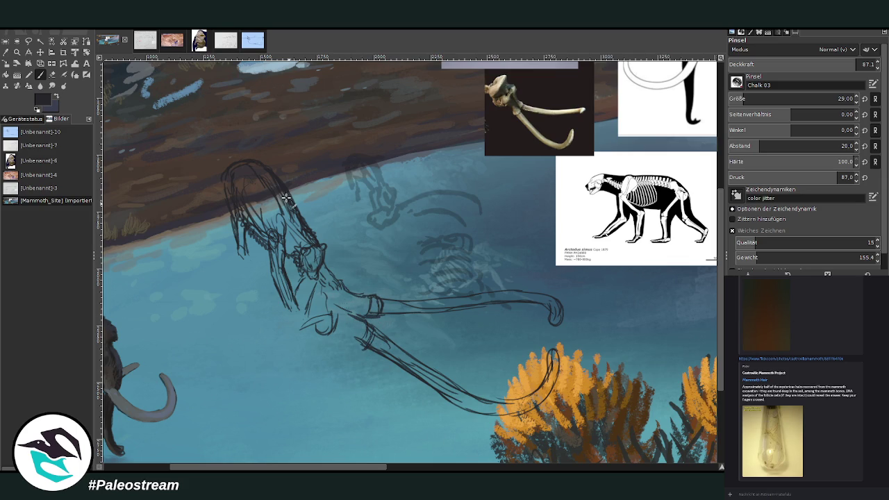
{"action": "key", "text": "shift+e"}
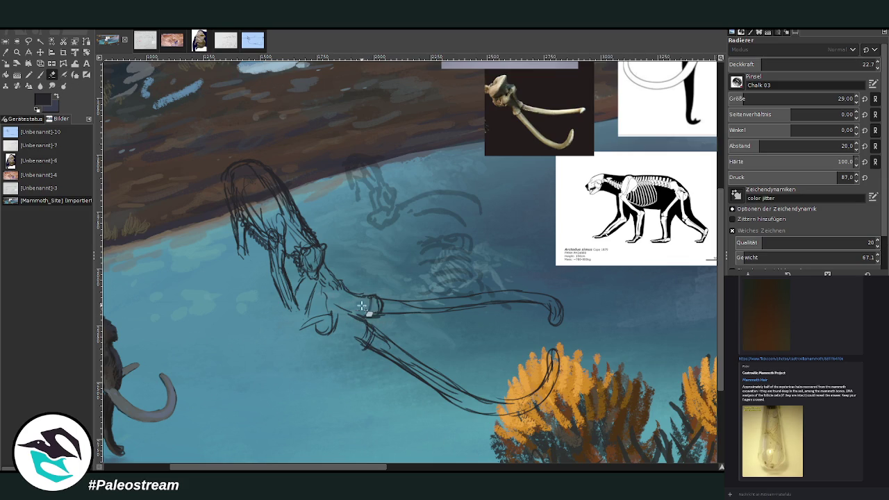
{"action": "left_click_drag", "start_coordinate": [823, 61], "coordinate": [846, 63]}
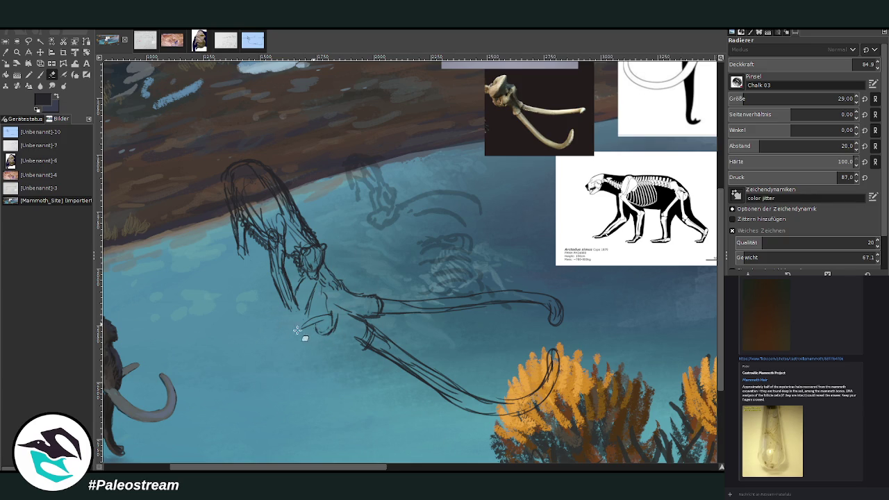
{"action": "key", "text": "p"}
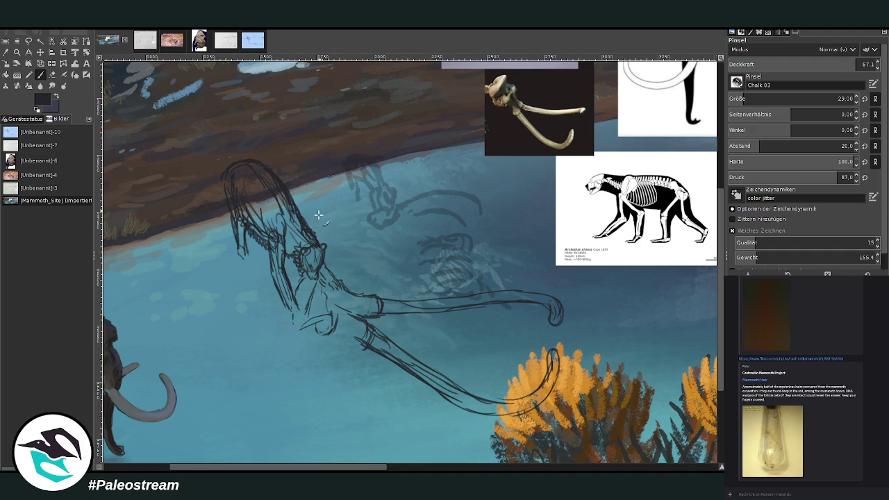
{"action": "key", "text": "shift+e"}
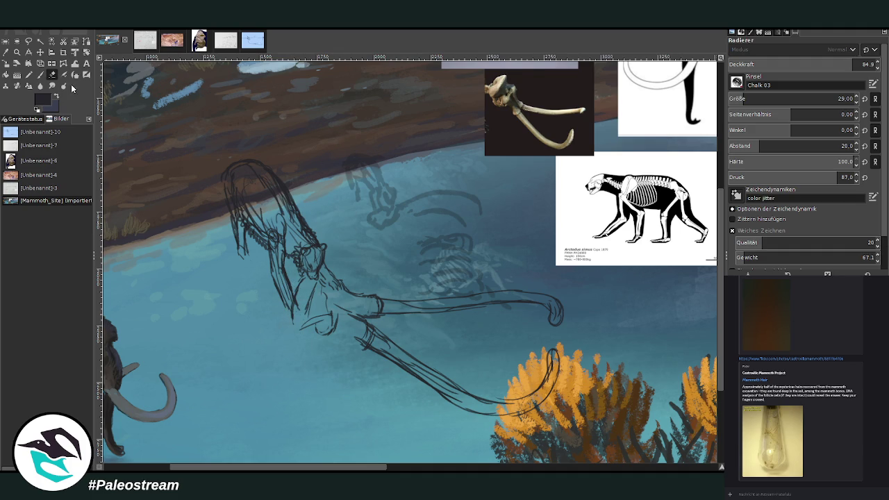
{"action": "left_click", "coordinate": [40, 74]}
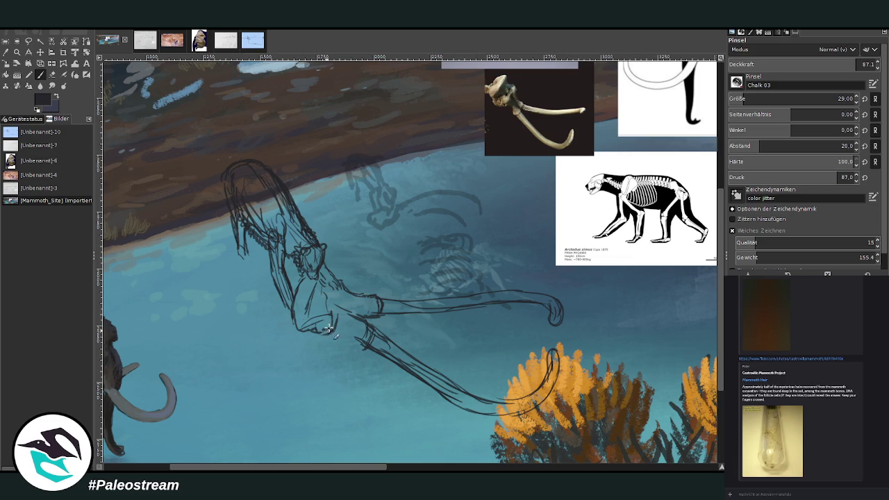
Add and partly erase a chin mark, sketch the elbow and paw edge, and lighten lines near the head
{"action": "left_click_drag", "start_coordinate": [324, 332], "coordinate": [331, 333]}
{"action": "key", "text": "shift+e"}
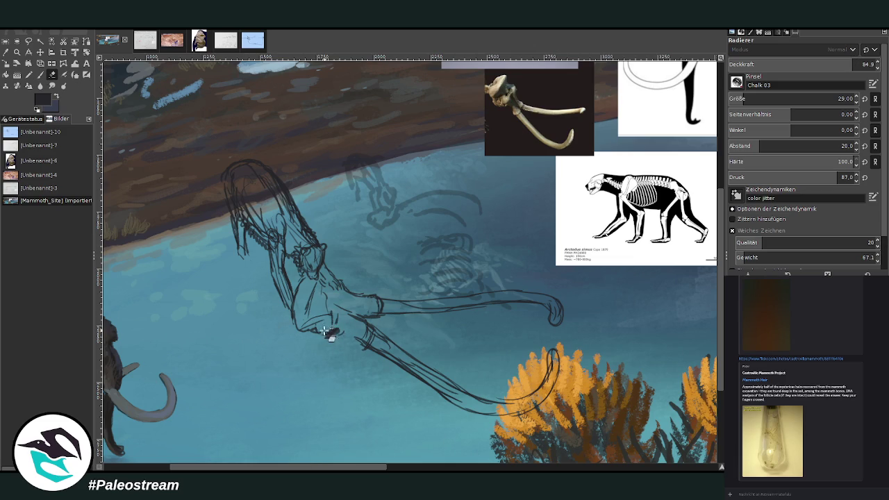
{"action": "left_click", "coordinate": [40, 74]}
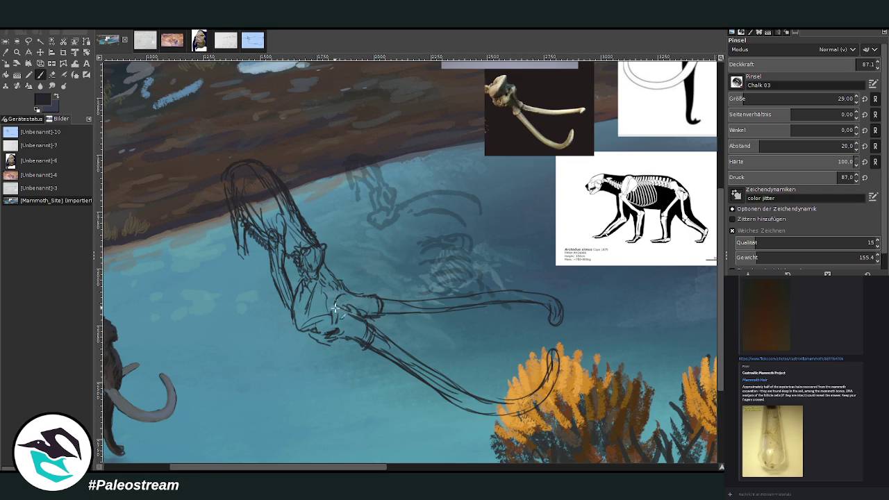
{"action": "mouse_move", "coordinate": [337, 304]}
{"action": "left_mouse_down"}
{"action": "mouse_move", "coordinate": [378, 321]}
{"action": "mouse_move", "coordinate": [368, 315]}
{"action": "mouse_move", "coordinate": [358, 326]}
{"action": "mouse_move", "coordinate": [367, 346]}
{"action": "left_mouse_up"}
{"action": "left_click_drag", "start_coordinate": [318, 323], "coordinate": [299, 331]}
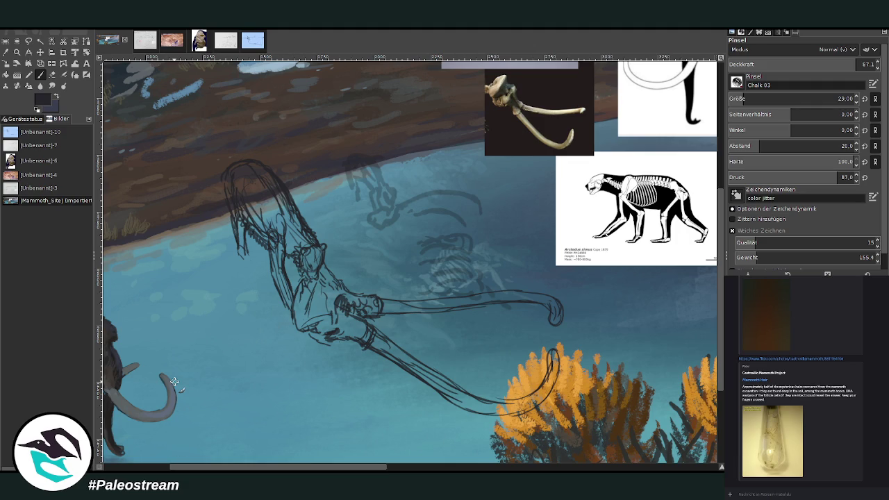
{"action": "key", "text": "shift+e"}
{"action": "left_click_drag", "start_coordinate": [267, 231], "coordinate": [285, 250]}
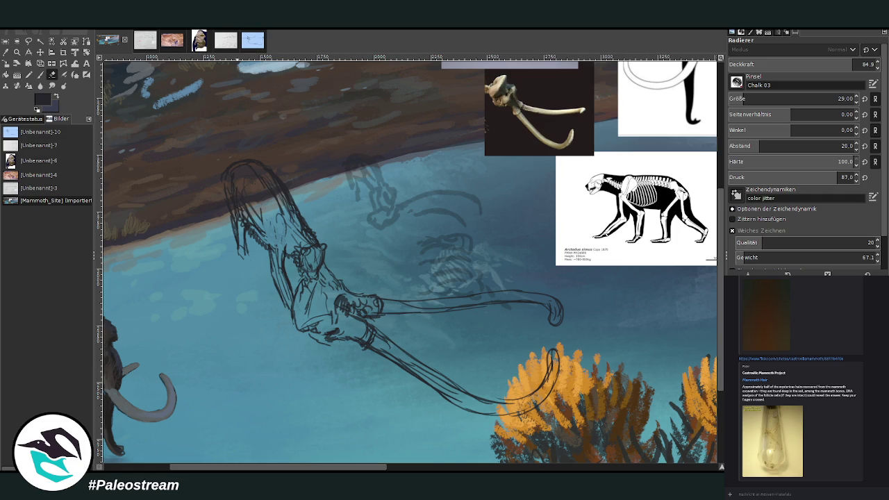
Add faint neck strokes and short dark marks at the chin and throat
{"action": "key", "text": "p"}
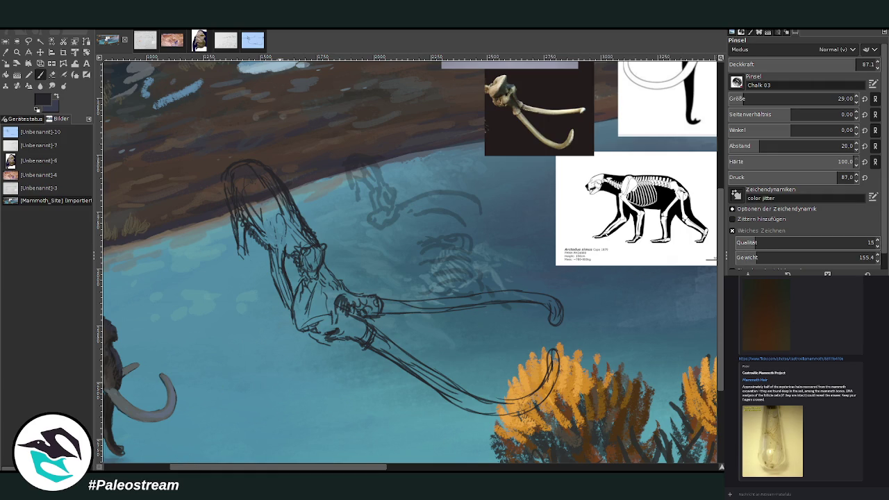
{"action": "mouse_move", "coordinate": [312, 231]}
{"action": "left_mouse_down"}
{"action": "mouse_move", "coordinate": [301, 212]}
{"action": "mouse_move", "coordinate": [298, 234]}
{"action": "left_mouse_up"}
{"action": "key", "text": "shift+e"}
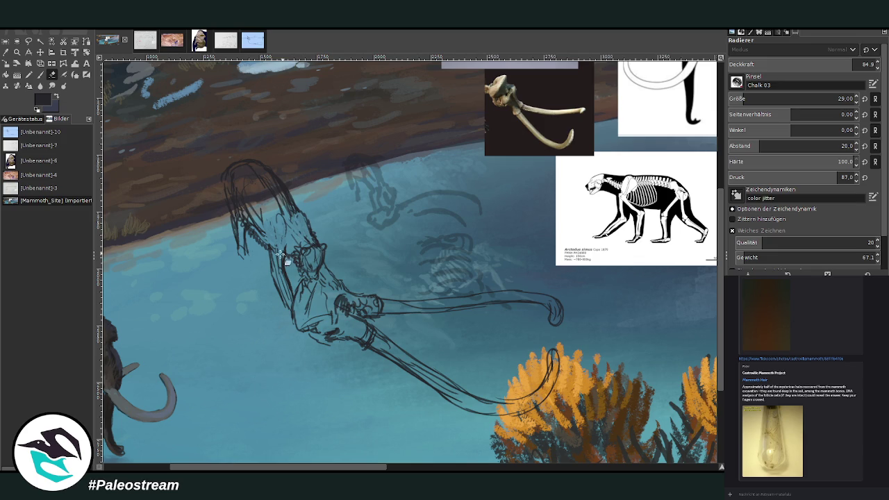
{"action": "left_click", "coordinate": [41, 75]}
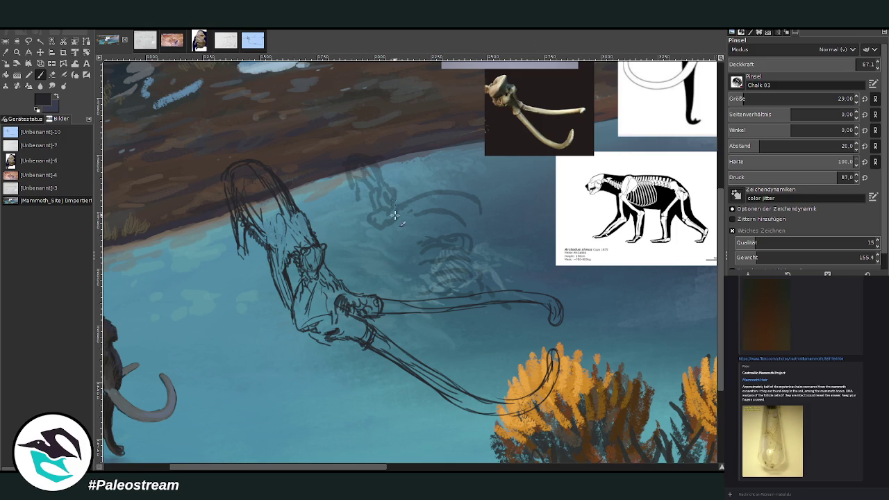
{"action": "left_click_drag", "start_coordinate": [305, 321], "coordinate": [321, 335]}
Zoom in closer on the bear sketch area
{"action": "scroll", "coordinate": [245, 309], "scroll_direction": "down", "scroll_amount": 1}
{"action": "scroll", "coordinate": [246, 310], "scroll_direction": "down", "scroll_amount": 2}
{"action": "key", "text": "z"}
{"action": "left_click_drag", "start_coordinate": [210, 183], "coordinate": [383, 327]}
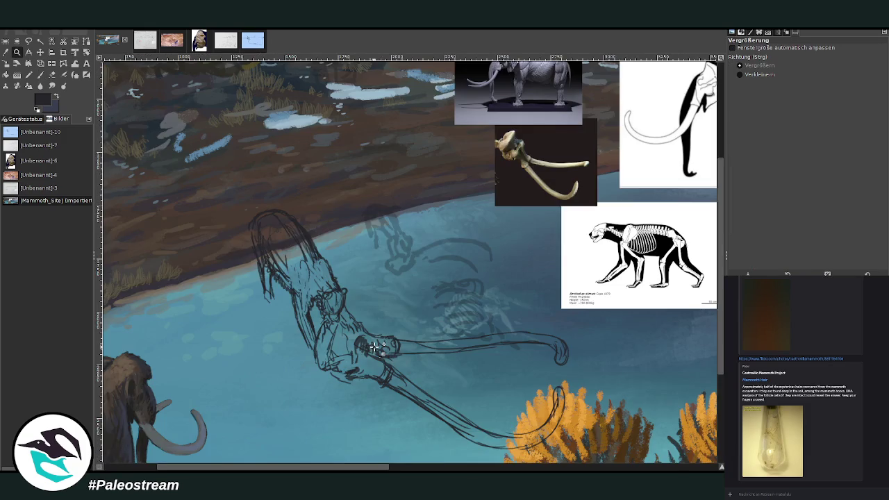
{"action": "left_click_drag", "start_coordinate": [192, 101], "coordinate": [561, 422]}
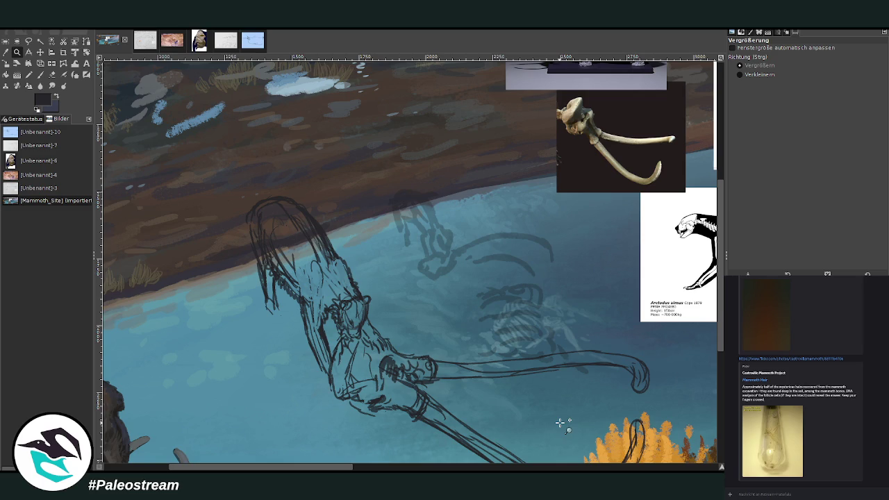
{"action": "left_click", "coordinate": [40, 52]}
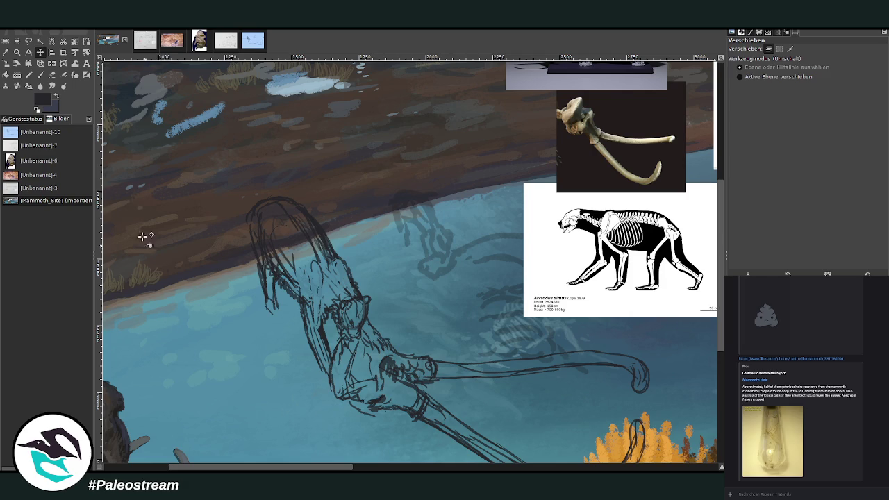
Draw corrective strokes along the sketch's left edge, alternating brush and eraser
{"action": "left_click", "coordinate": [52, 75]}
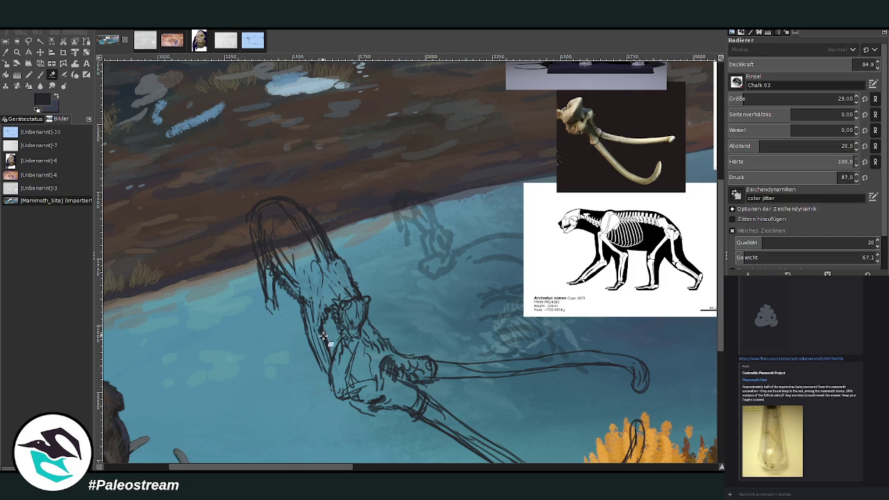
{"action": "left_click", "coordinate": [41, 75]}
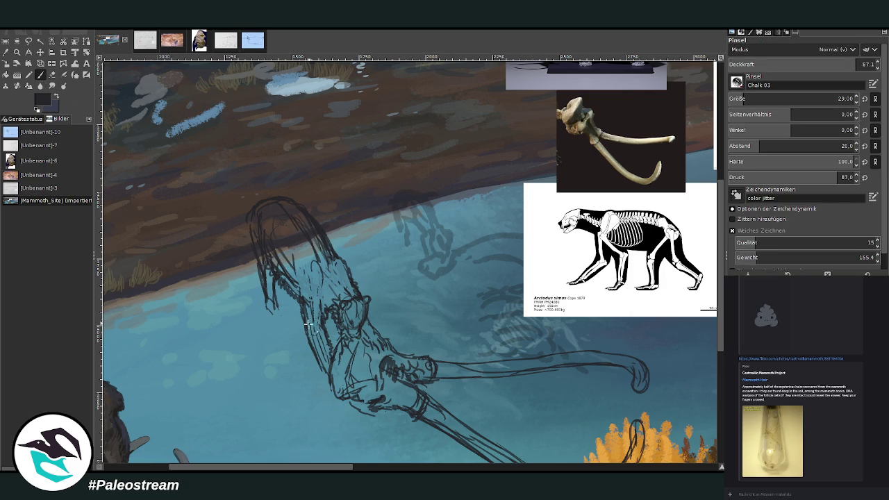
{"action": "key", "text": "shift+e"}
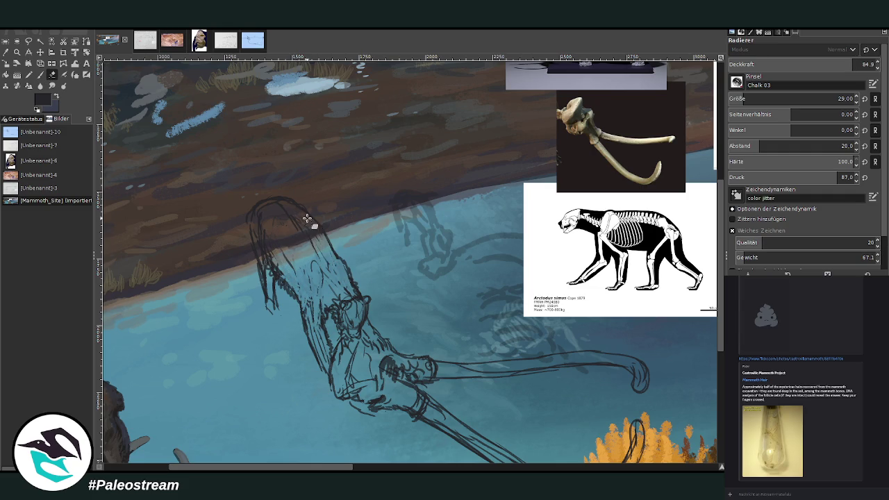
{"action": "left_click", "coordinate": [41, 75]}
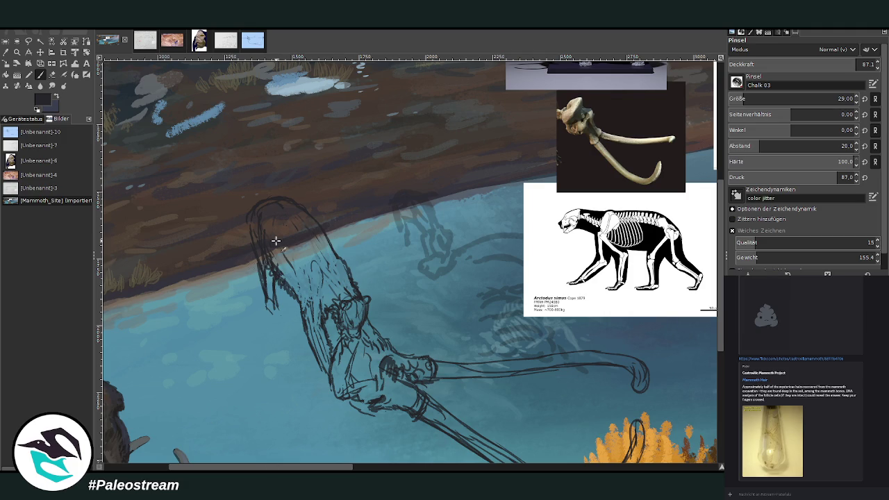
{"action": "mouse_move", "coordinate": [278, 277]}
{"action": "left_mouse_down"}
{"action": "mouse_move", "coordinate": [285, 295]}
{"action": "mouse_move", "coordinate": [286, 282]}
{"action": "mouse_move", "coordinate": [254, 234]}
{"action": "left_mouse_up"}
{"action": "key", "text": "shift+e"}
{"action": "key", "text": "p"}
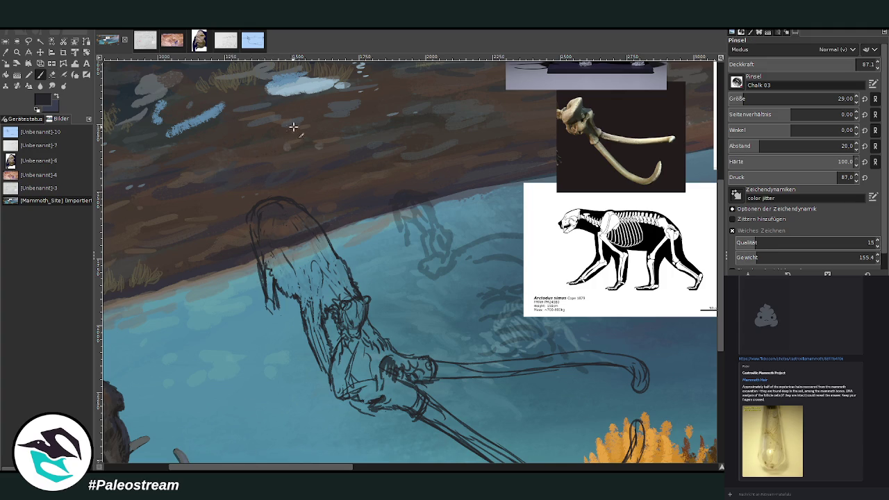
Redraw the head's left outline and lighten the bold head outline
{"action": "left_click_drag", "start_coordinate": [248, 209], "coordinate": [267, 284]}
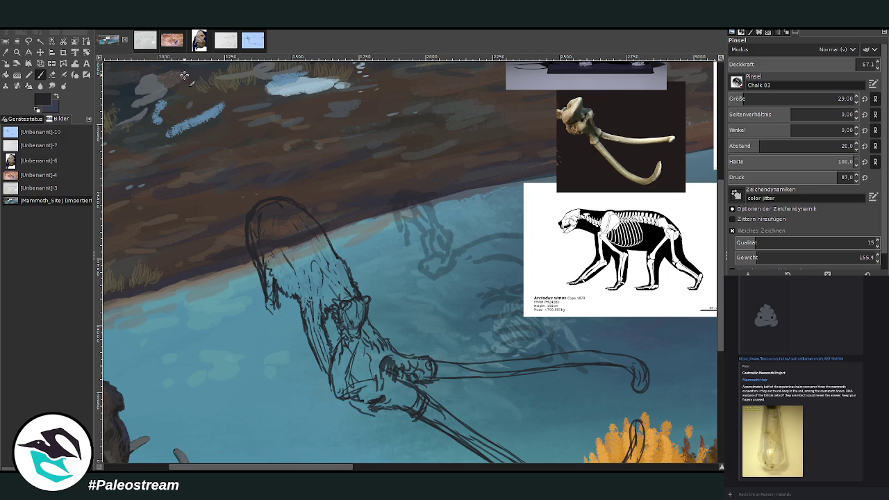
{"action": "key", "text": "shift+e"}
{"action": "mouse_move", "coordinate": [274, 286]}
{"action": "left_mouse_down"}
{"action": "mouse_move", "coordinate": [256, 249]}
{"action": "mouse_move", "coordinate": [292, 202]}
{"action": "left_mouse_up"}
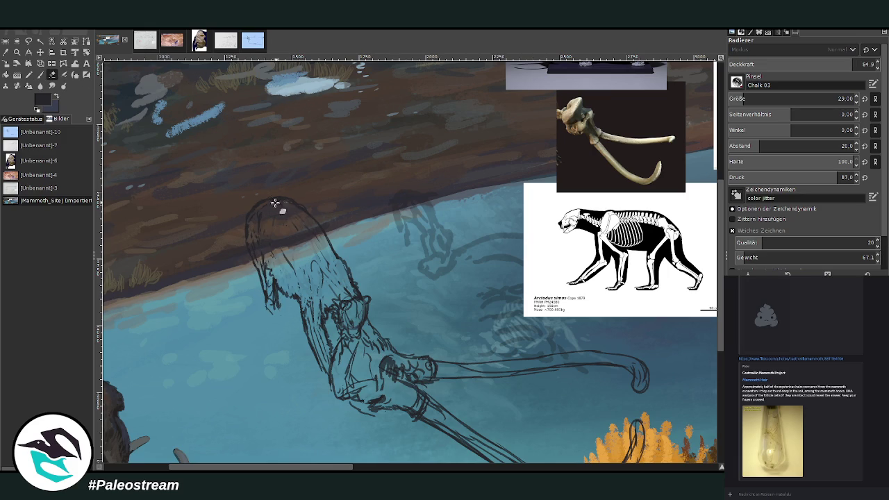
{"action": "key", "text": "p"}
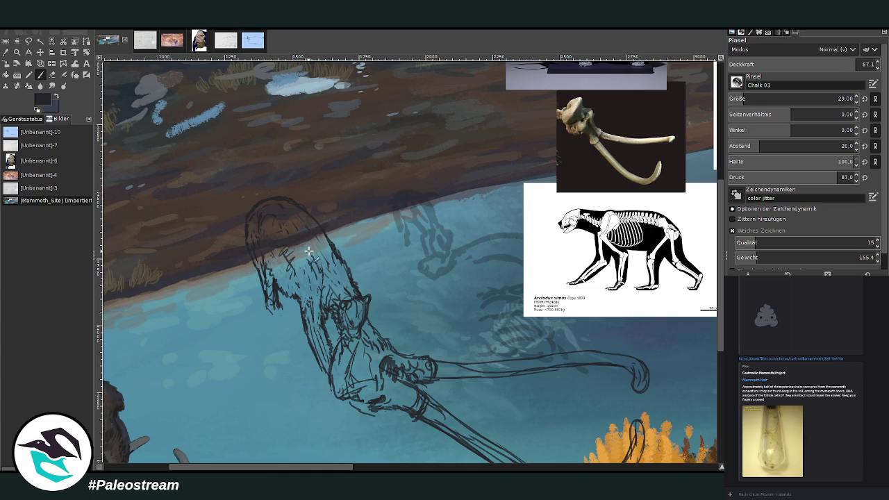
Move the cat skeleton reference to the right
{"action": "scroll", "coordinate": [291, 263], "scroll_direction": "down", "scroll_amount": 1, "text": "ctrl"}
{"action": "scroll", "coordinate": [290, 265], "scroll_direction": "down", "scroll_amount": 1, "text": "ctrl"}
{"action": "key", "text": "m"}
{"action": "left_click_drag", "start_coordinate": [401, 229], "coordinate": [486, 226]}
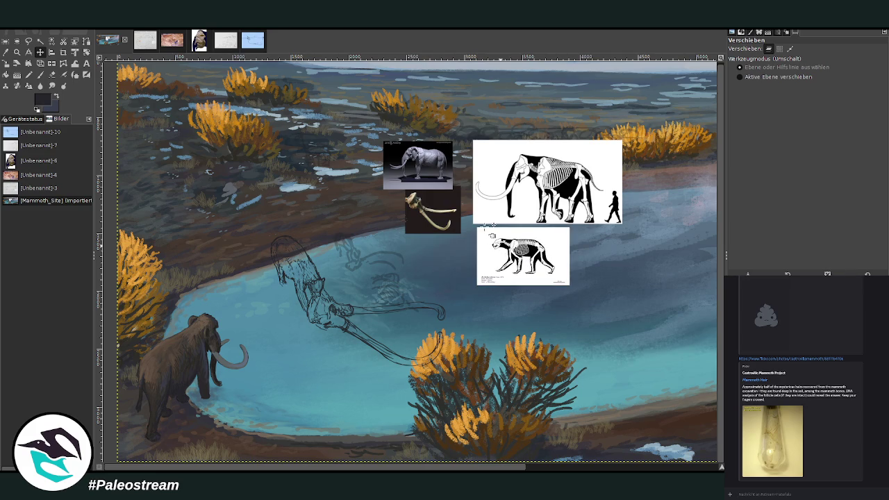
Zoom in on the bear sketch and erase stray marks near the tusks
{"action": "key", "text": "z"}
{"action": "left_click_drag", "start_coordinate": [238, 192], "coordinate": [464, 399]}
{"action": "key", "text": "shift+e"}
{"action": "left_click_drag", "start_coordinate": [561, 421], "coordinate": [532, 411]}
{"action": "left_click_drag", "start_coordinate": [558, 324], "coordinate": [498, 331]}
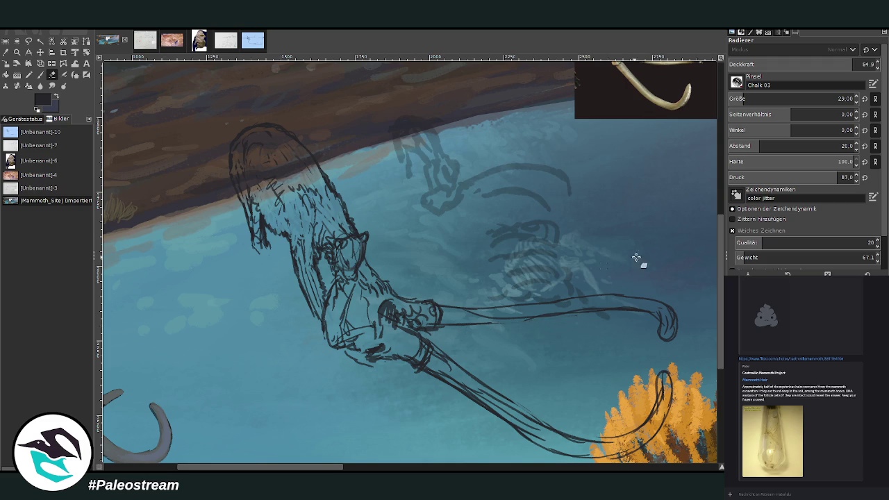
Pick a lighter paint colour and enlarge the Chalk 03 brush to size 78
{"action": "scroll", "coordinate": [611, 263], "scroll_direction": "down", "scroll_amount": 2}
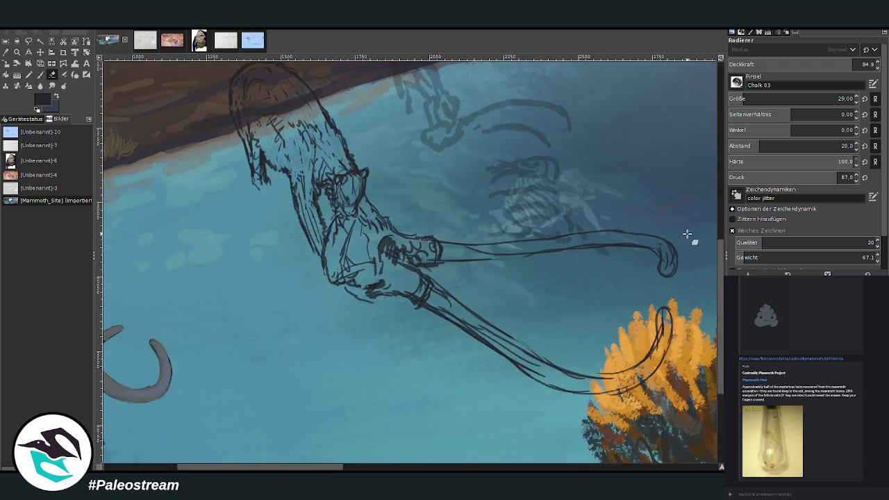
{"action": "left_click", "coordinate": [41, 75]}
{"action": "left_click", "coordinate": [501, 385], "text": "ctrl"}
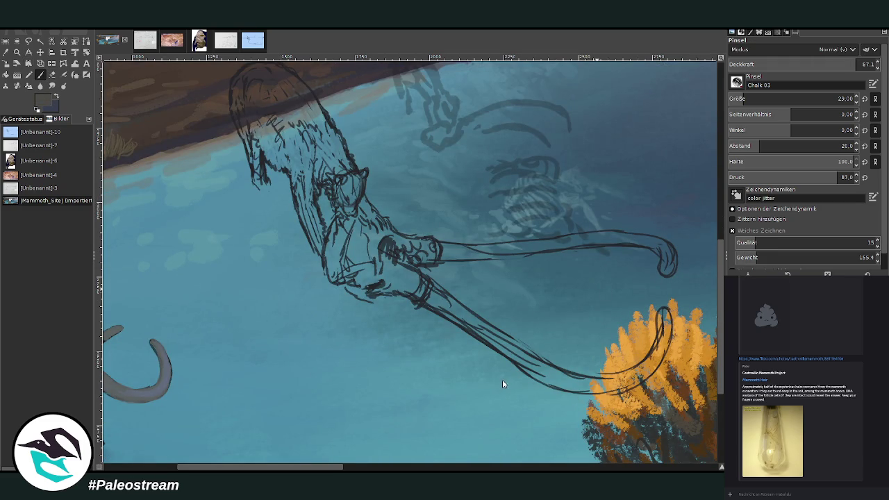
{"action": "left_click", "coordinate": [752, 98]}
{"action": "left_click", "coordinate": [759, 98]}
{"action": "left_click_drag", "start_coordinate": [721, 270], "coordinate": [721, 227]}
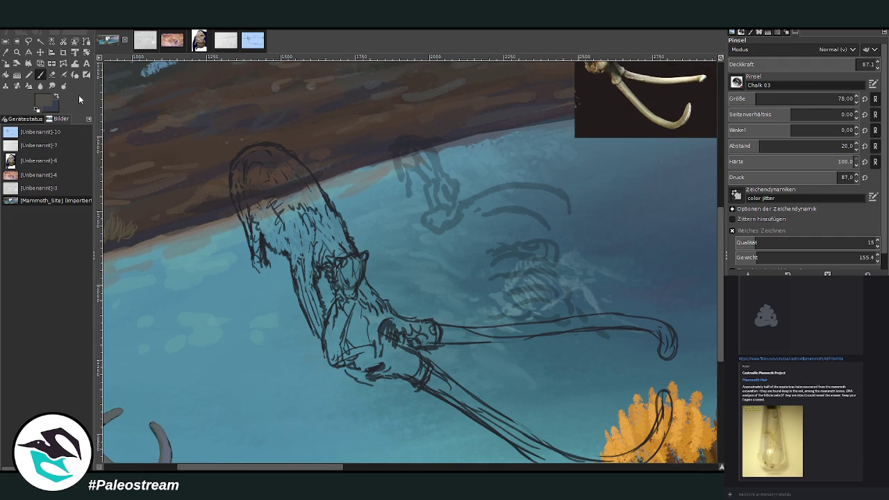
Paint grey-brown fur over the bear's shoulder, head and back, re-sampling colour midway
{"action": "left_click_drag", "start_coordinate": [297, 238], "coordinate": [291, 207]}
{"action": "mouse_move", "coordinate": [268, 203]}
{"action": "left_mouse_down"}
{"action": "mouse_move", "coordinate": [274, 182]}
{"action": "mouse_move", "coordinate": [236, 154]}
{"action": "mouse_move", "coordinate": [262, 150]}
{"action": "mouse_move", "coordinate": [279, 191]}
{"action": "mouse_move", "coordinate": [292, 167]}
{"action": "mouse_move", "coordinate": [278, 149]}
{"action": "mouse_move", "coordinate": [260, 177]}
{"action": "mouse_move", "coordinate": [241, 161]}
{"action": "mouse_move", "coordinate": [298, 250]}
{"action": "mouse_move", "coordinate": [314, 325]}
{"action": "mouse_move", "coordinate": [324, 320]}
{"action": "mouse_move", "coordinate": [300, 275]}
{"action": "mouse_move", "coordinate": [314, 240]}
{"action": "mouse_move", "coordinate": [319, 265]}
{"action": "mouse_move", "coordinate": [332, 252]}
{"action": "left_mouse_up"}
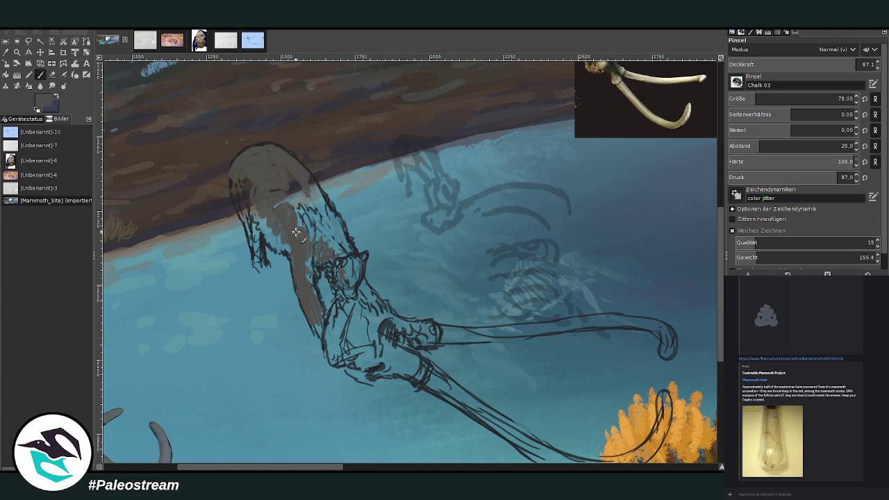
{"action": "mouse_move", "coordinate": [279, 221]}
{"action": "left_mouse_down"}
{"action": "mouse_move", "coordinate": [258, 208]}
{"action": "mouse_move", "coordinate": [257, 222]}
{"action": "mouse_move", "coordinate": [281, 242]}
{"action": "mouse_move", "coordinate": [268, 206]}
{"action": "left_mouse_up"}
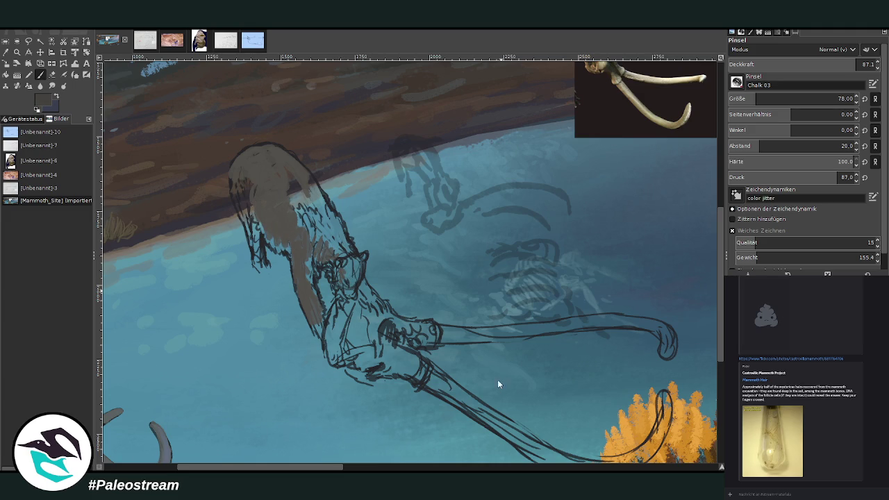
{"action": "mouse_move", "coordinate": [264, 262]}
{"action": "left_mouse_down"}
{"action": "mouse_move", "coordinate": [237, 198]}
{"action": "mouse_move", "coordinate": [240, 175]}
{"action": "left_mouse_up"}
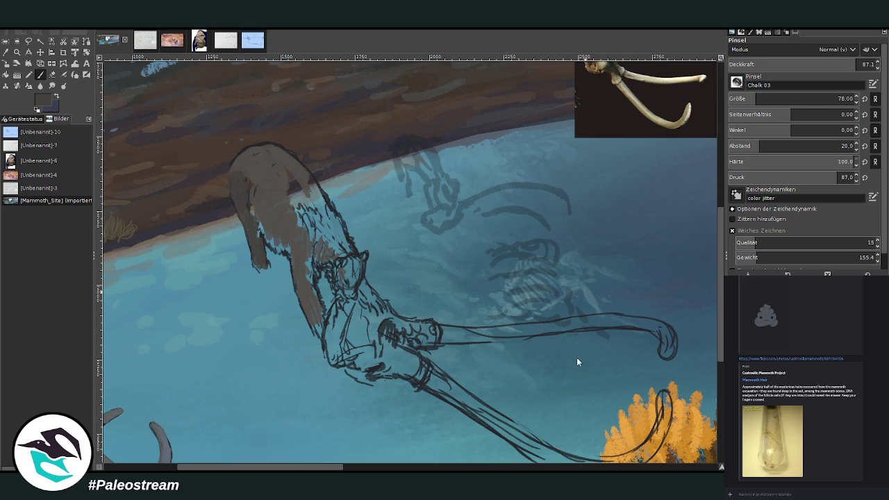
{"action": "left_click", "coordinate": [492, 363], "text": "ctrl"}
{"action": "mouse_move", "coordinate": [336, 212]}
{"action": "left_mouse_down"}
{"action": "mouse_move", "coordinate": [280, 155]}
{"action": "mouse_move", "coordinate": [308, 175]}
{"action": "mouse_move", "coordinate": [290, 154]}
{"action": "mouse_move", "coordinate": [264, 151]}
{"action": "left_mouse_up"}
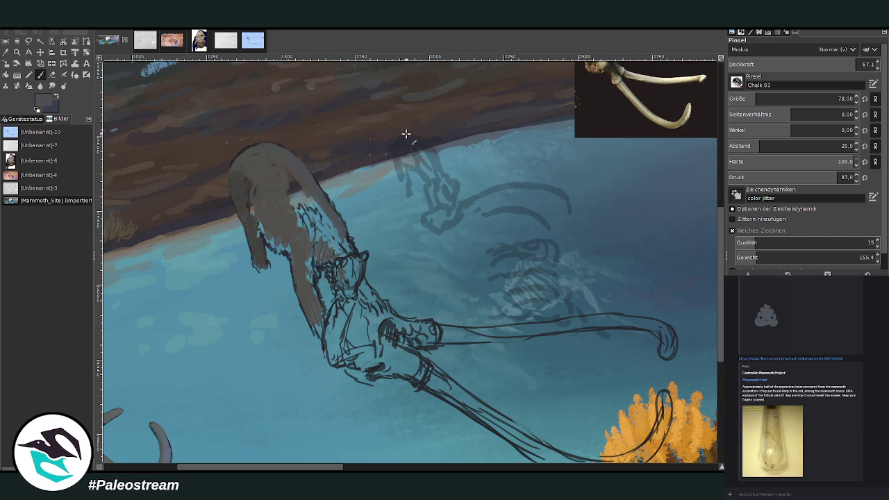
Set brush size to 65 then about 48 and paint lighter grey strokes over the head
{"action": "left_click", "coordinate": [869, 64]}
{"action": "left_click", "coordinate": [838, 99]}
{"action": "type", "text": "65"}
{"action": "key", "text": "Return"}
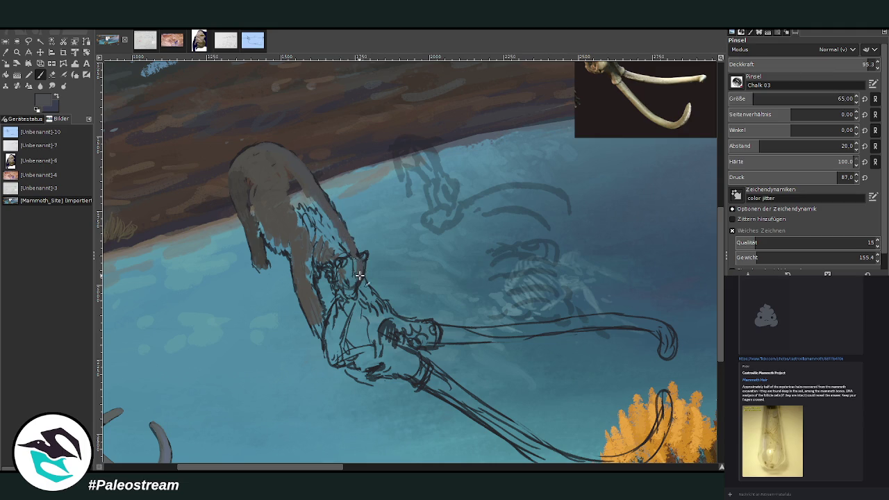
{"action": "left_click_drag", "start_coordinate": [742, 105], "coordinate": [711, 111]}
{"action": "mouse_move", "coordinate": [351, 277]}
{"action": "left_mouse_down"}
{"action": "mouse_move", "coordinate": [361, 262]}
{"action": "mouse_move", "coordinate": [346, 230]}
{"action": "mouse_move", "coordinate": [290, 154]}
{"action": "left_mouse_up"}
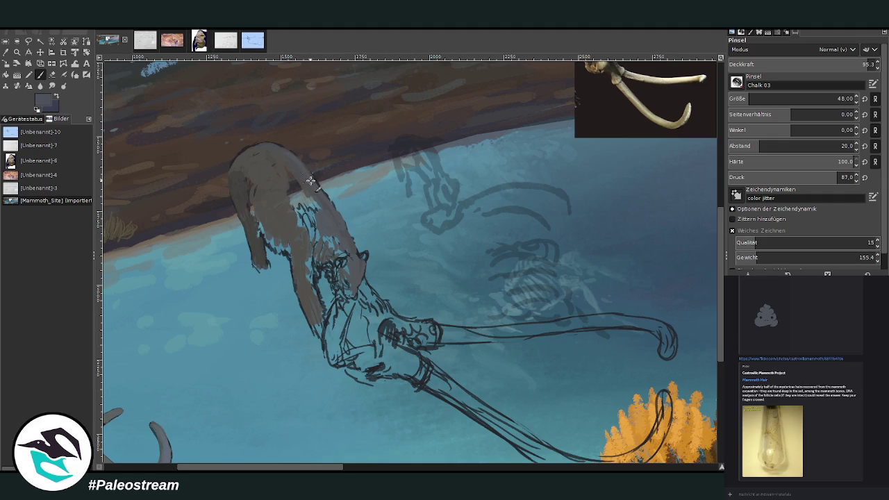
{"action": "left_click_drag", "start_coordinate": [242, 169], "coordinate": [247, 196]}
{"action": "mouse_move", "coordinate": [313, 229]}
{"action": "left_mouse_down"}
{"action": "mouse_move", "coordinate": [312, 257]}
{"action": "mouse_move", "coordinate": [306, 209]}
{"action": "mouse_move", "coordinate": [326, 230]}
{"action": "mouse_move", "coordinate": [303, 215]}
{"action": "left_mouse_up"}
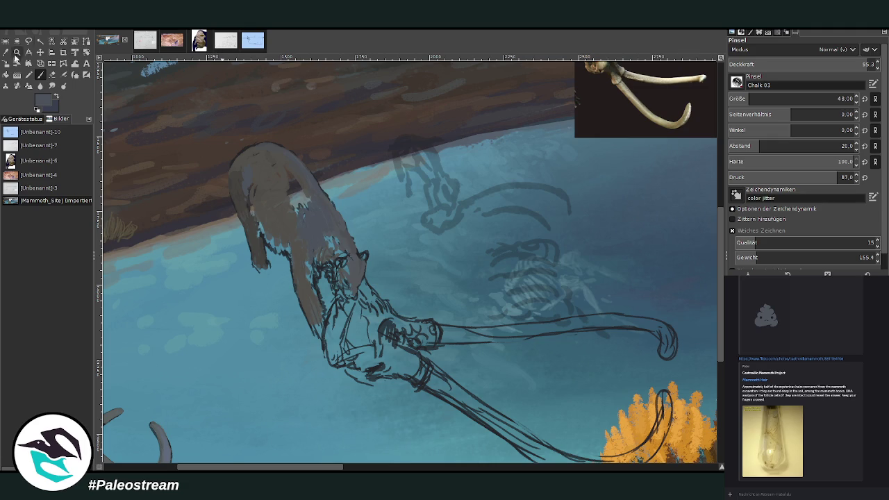
Pick a darker brown from the bear and paint the front and hind legs
{"action": "left_click", "coordinate": [5, 53]}
{"action": "left_click", "coordinate": [498, 387]}
{"action": "key", "text": "p"}
{"action": "mouse_move", "coordinate": [286, 249]}
{"action": "left_mouse_down"}
{"action": "mouse_move", "coordinate": [257, 226]}
{"action": "mouse_move", "coordinate": [268, 267]}
{"action": "left_mouse_up"}
{"action": "mouse_move", "coordinate": [248, 227]}
{"action": "left_mouse_down"}
{"action": "mouse_move", "coordinate": [285, 252]}
{"action": "mouse_move", "coordinate": [313, 292]}
{"action": "mouse_move", "coordinate": [312, 285]}
{"action": "mouse_move", "coordinate": [326, 316]}
{"action": "mouse_move", "coordinate": [320, 336]}
{"action": "mouse_move", "coordinate": [316, 297]}
{"action": "left_mouse_up"}
At opacities between 67 and 85, darken the neck and chest, and add a muzzle mark and ear
{"action": "left_click", "coordinate": [826, 63]}
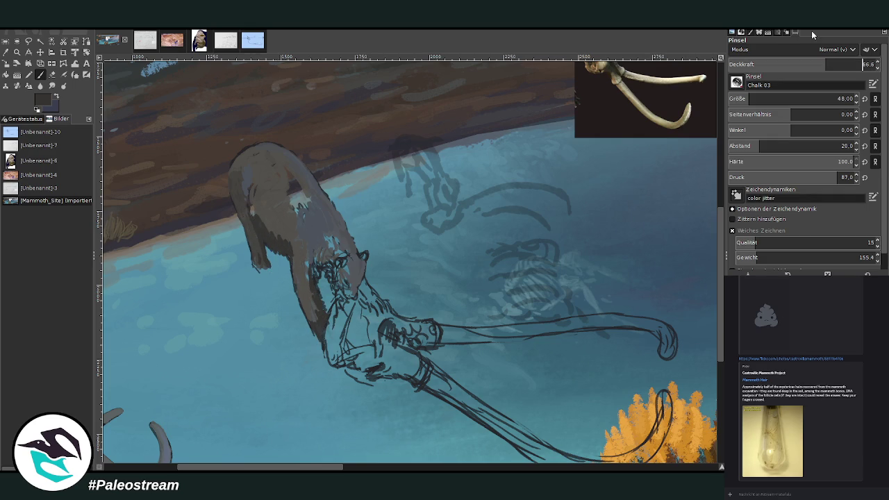
{"action": "left_click", "coordinate": [853, 63]}
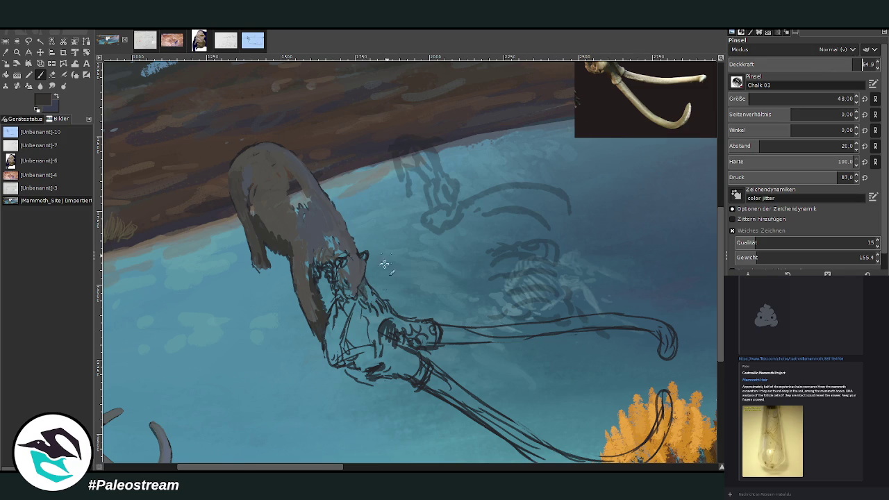
{"action": "mouse_move", "coordinate": [362, 292]}
{"action": "left_mouse_down"}
{"action": "mouse_move", "coordinate": [378, 310]}
{"action": "mouse_move", "coordinate": [365, 285]}
{"action": "mouse_move", "coordinate": [376, 299]}
{"action": "left_mouse_up"}
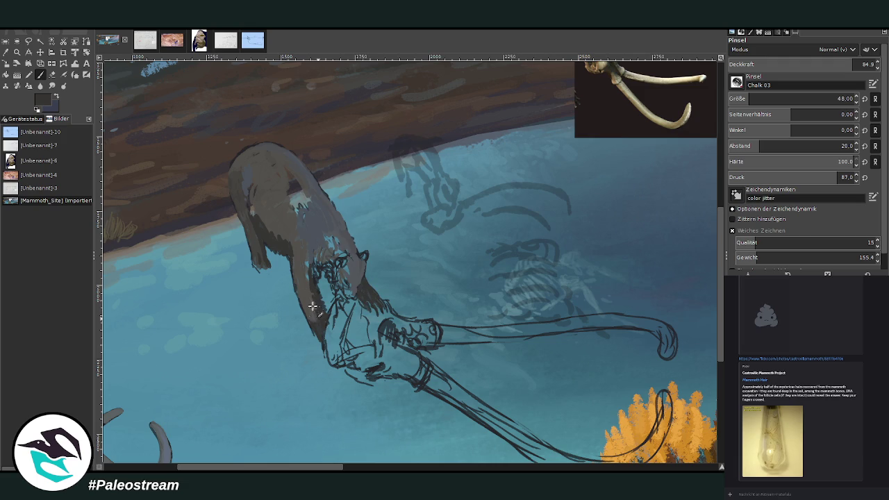
{"action": "left_click", "coordinate": [834, 64]}
{"action": "mouse_move", "coordinate": [316, 295]}
{"action": "left_mouse_down"}
{"action": "mouse_move", "coordinate": [321, 314]}
{"action": "mouse_move", "coordinate": [314, 311]}
{"action": "left_mouse_up"}
{"action": "mouse_move", "coordinate": [307, 271]}
{"action": "left_mouse_down"}
{"action": "mouse_move", "coordinate": [317, 287]}
{"action": "mouse_move", "coordinate": [312, 277]}
{"action": "mouse_move", "coordinate": [338, 254]}
{"action": "left_mouse_up"}
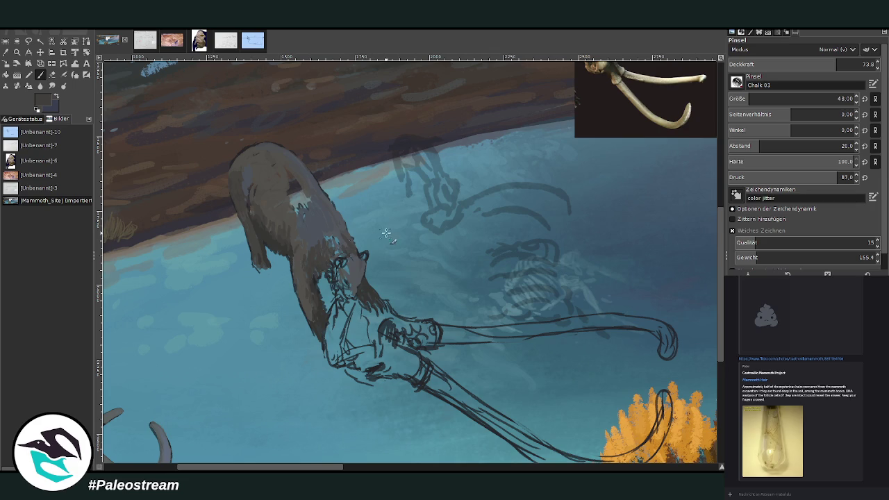
{"action": "left_click_drag", "start_coordinate": [354, 290], "coordinate": [352, 285]}
{"action": "left_click_drag", "start_coordinate": [364, 254], "coordinate": [368, 258]}
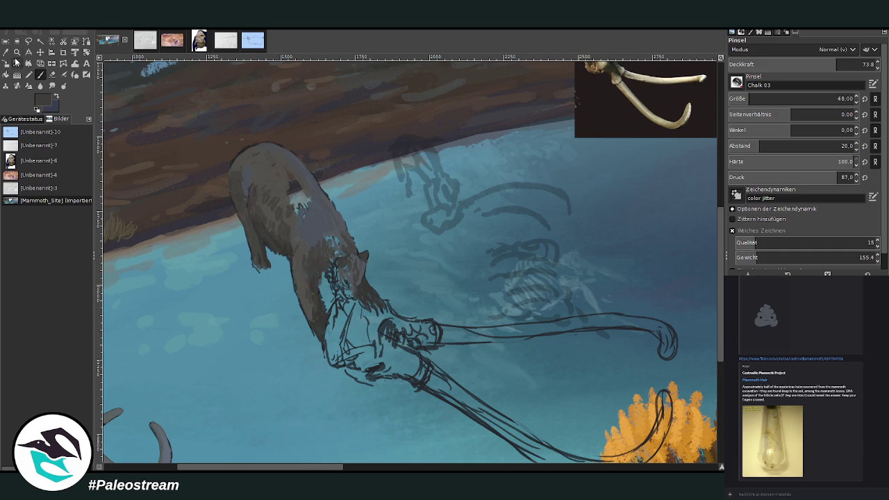
{"action": "left_click", "coordinate": [6, 52]}
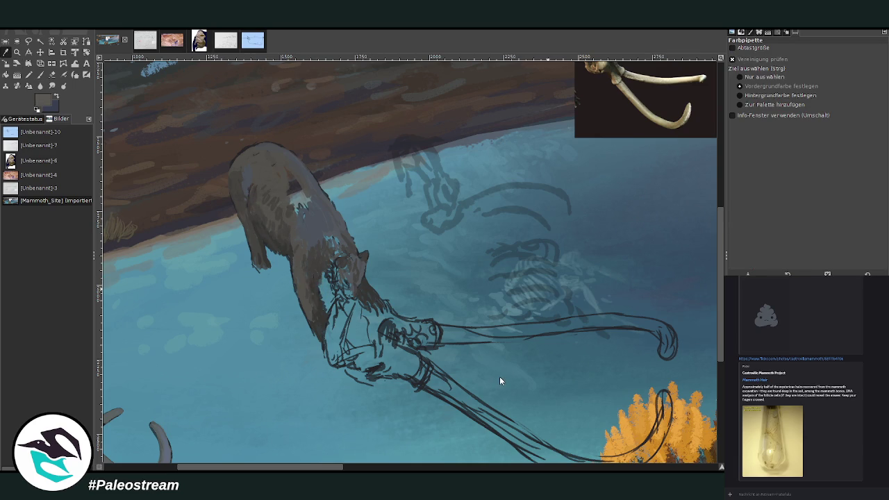
Smooth the top edge of the bear's back and cover the light patch on its shoulder
{"action": "key", "text": "p"}
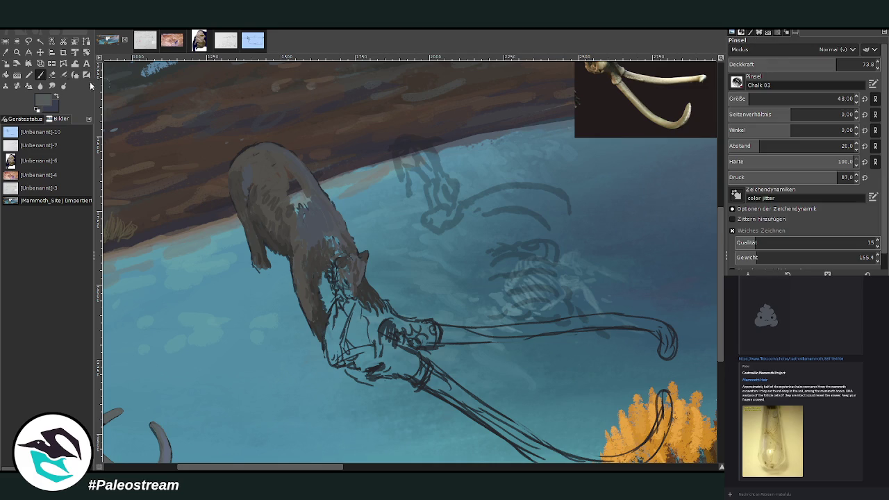
{"action": "left_click_drag", "start_coordinate": [237, 167], "coordinate": [284, 172]}
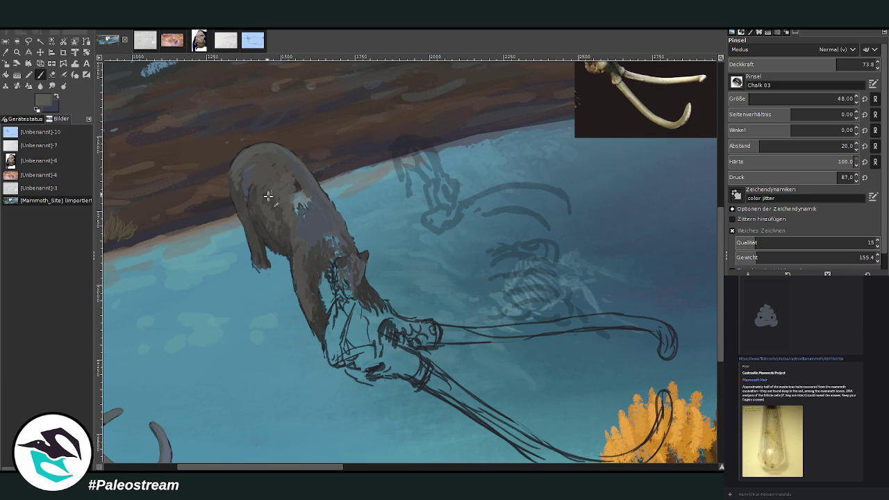
{"action": "left_click_drag", "start_coordinate": [292, 192], "coordinate": [297, 187]}
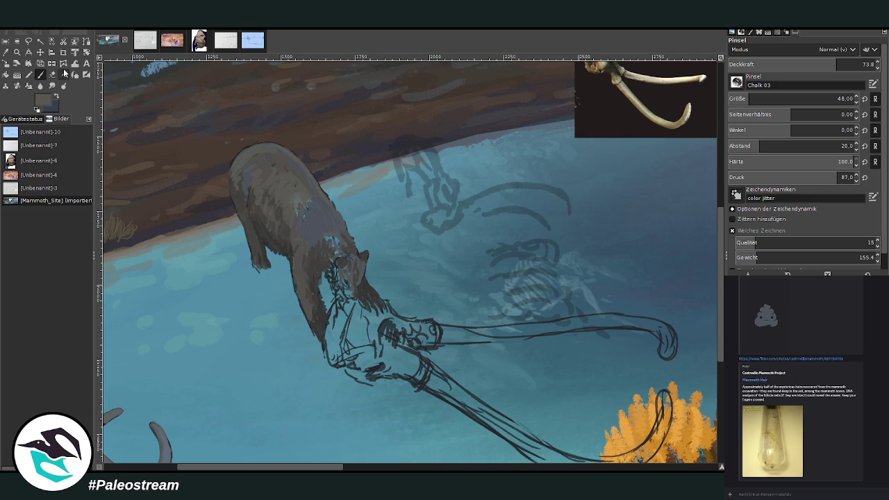
At about 88% opacity, darken the bear's shoulder, head and muzzle fur, then drop opacity to 55
{"action": "left_click", "coordinate": [863, 64]}
{"action": "left_click_drag", "start_coordinate": [309, 214], "coordinate": [318, 202]}
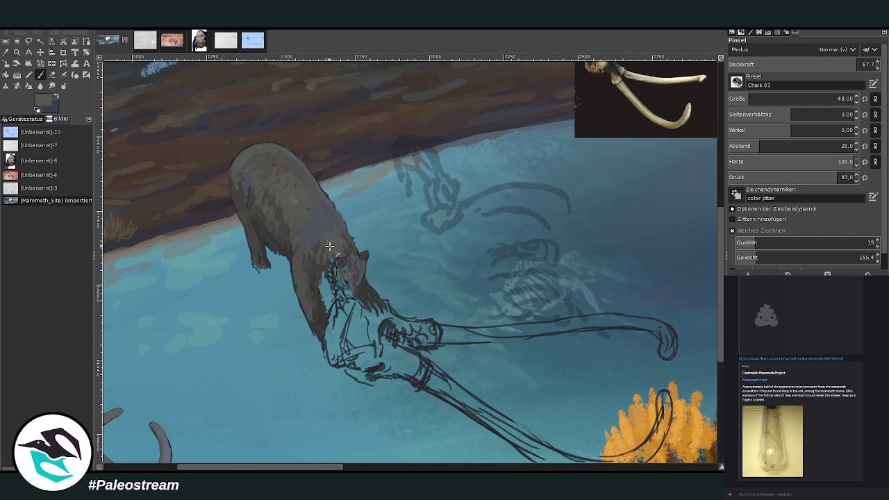
{"action": "left_click_drag", "start_coordinate": [338, 255], "coordinate": [349, 251]}
{"action": "left_click_drag", "start_coordinate": [348, 237], "coordinate": [351, 254]}
{"action": "left_click_drag", "start_coordinate": [358, 286], "coordinate": [362, 293]}
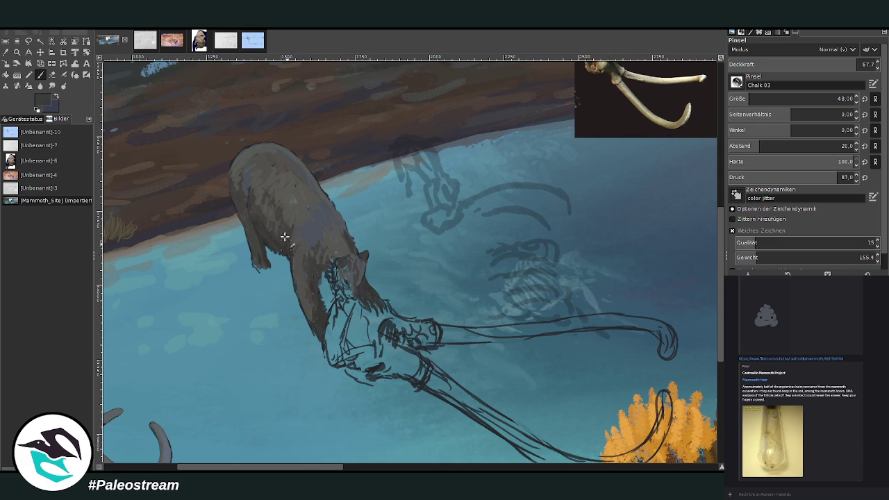
{"action": "key", "text": "less"}
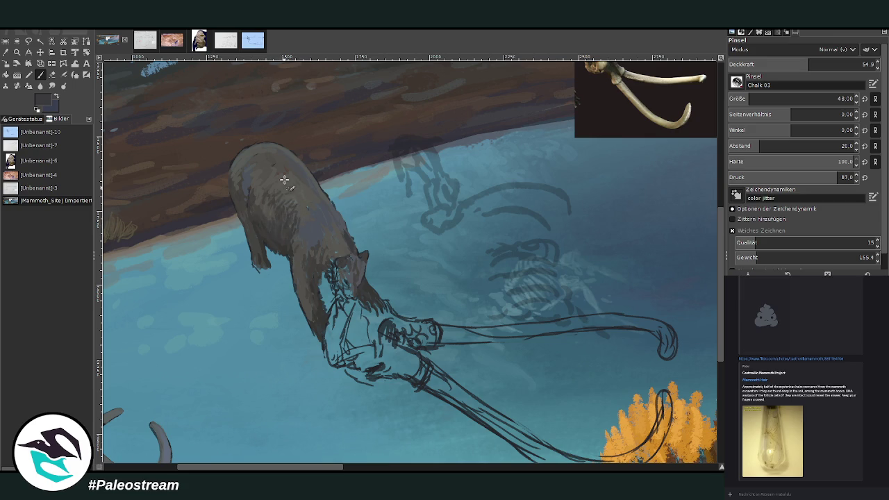
{"action": "scroll", "coordinate": [304, 307], "scroll_direction": "down", "scroll_amount": 2}
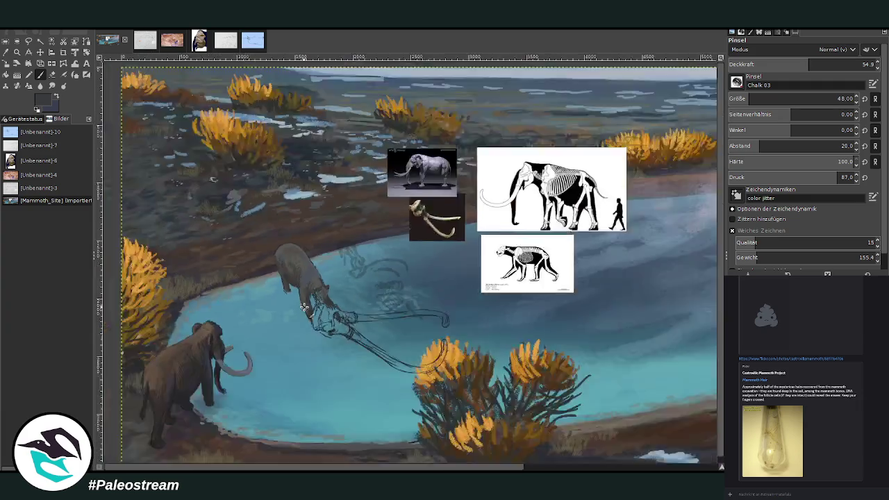
Zoom in on the bear's head and sample a lighter grey-green from the painting
{"action": "scroll", "coordinate": [304, 307], "scroll_direction": "down", "scroll_amount": 2}
{"action": "scroll", "coordinate": [305, 307], "scroll_direction": "down", "scroll_amount": 1}
{"action": "key", "text": "z"}
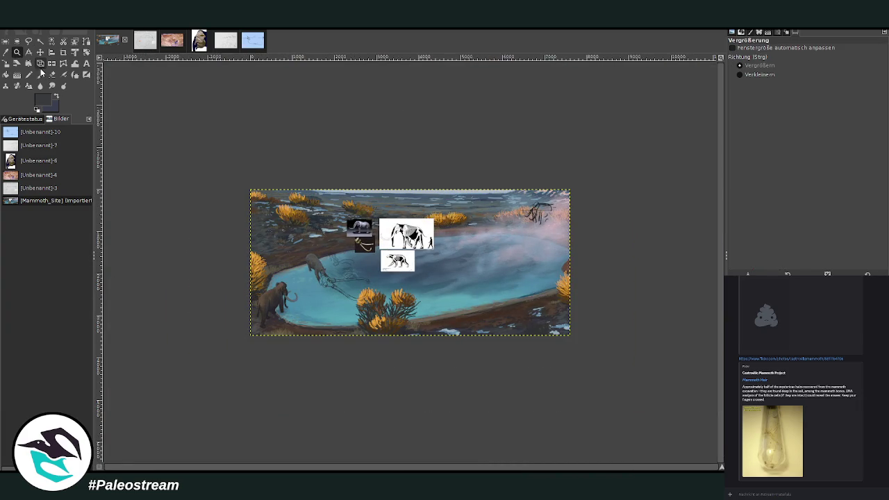
{"action": "left_click_drag", "start_coordinate": [296, 211], "coordinate": [396, 306]}
{"action": "left_click_drag", "start_coordinate": [236, 146], "coordinate": [490, 423]}
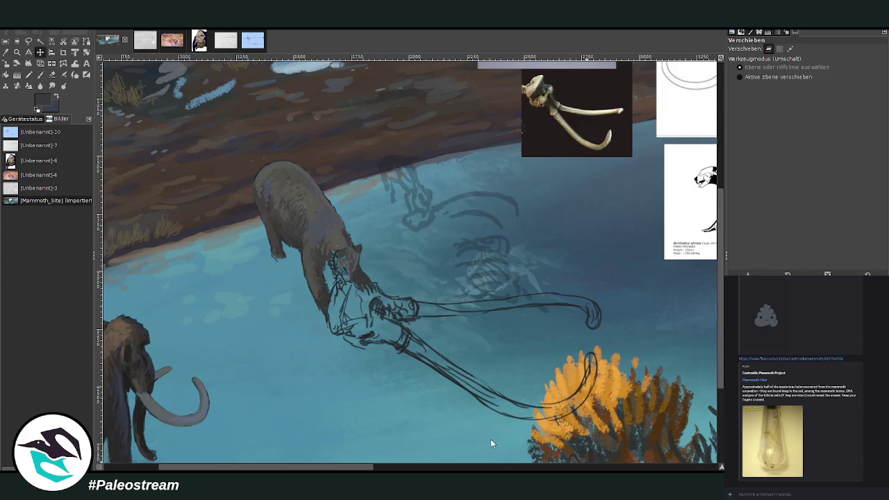
{"action": "left_click_drag", "start_coordinate": [299, 170], "coordinate": [446, 345]}
{"action": "key", "text": "o"}
{"action": "left_click", "coordinate": [499, 376]}
{"action": "key", "text": "p"}
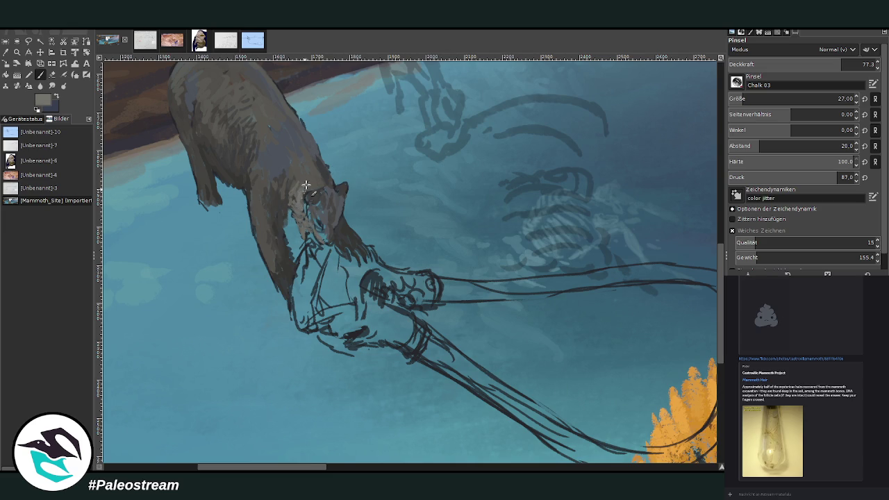
Paint light strokes on the bear's face and fur hatching on its back at about 49% opacity
{"action": "left_click_drag", "start_coordinate": [291, 186], "coordinate": [278, 175]}
{"action": "left_click", "coordinate": [800, 65]}
{"action": "left_click_drag", "start_coordinate": [801, 65], "coordinate": [799, 65]}
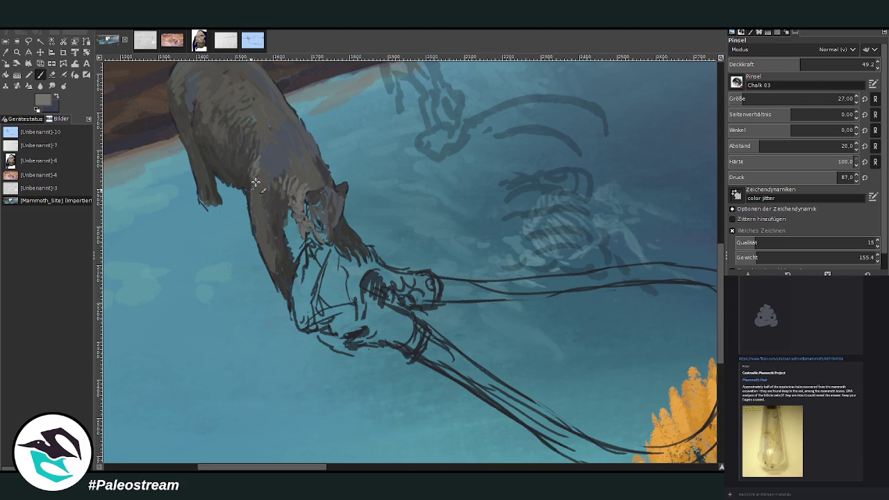
{"action": "left_click_drag", "start_coordinate": [247, 178], "coordinate": [247, 172]}
{"action": "left_click_drag", "start_coordinate": [264, 172], "coordinate": [257, 148]}
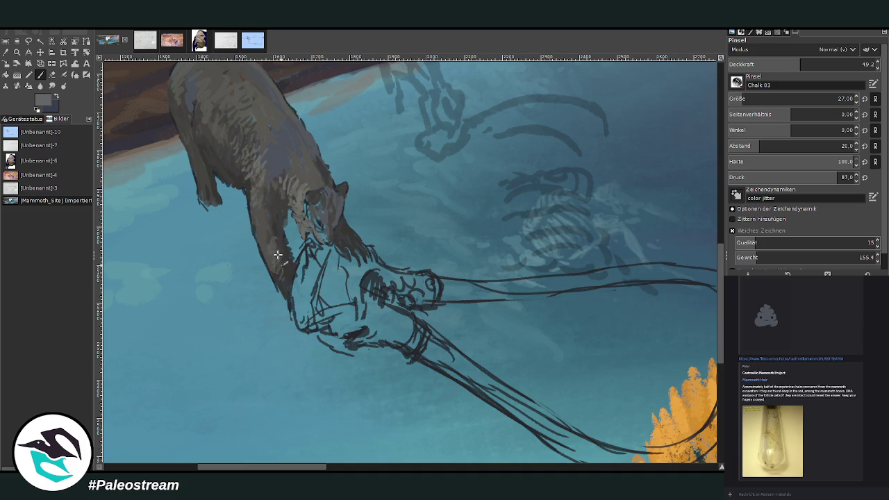
Cover the face's light-blue highlights with a dark sketch colour, then add bluish strokes on the back at ~42%
{"action": "left_click", "coordinate": [503, 295], "text": "ctrl"}
{"action": "left_click", "coordinate": [839, 63]}
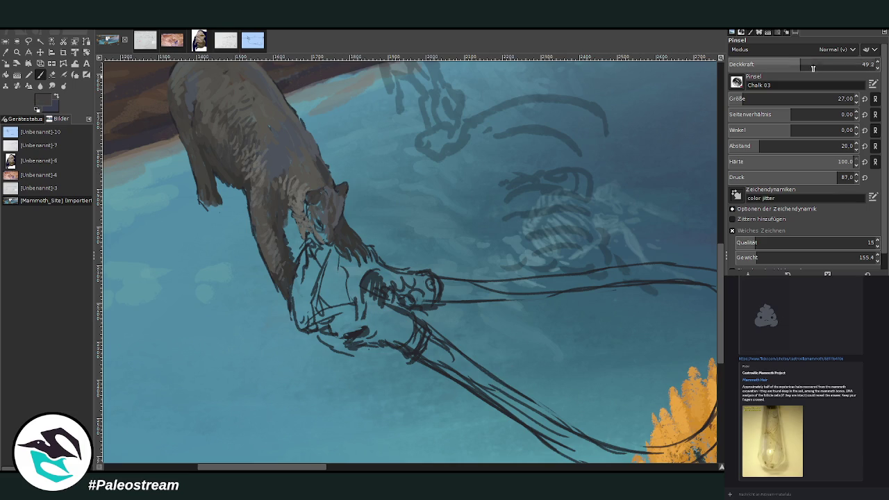
{"action": "mouse_move", "coordinate": [321, 214]}
{"action": "left_mouse_down"}
{"action": "mouse_move", "coordinate": [325, 236]}
{"action": "mouse_move", "coordinate": [293, 186]}
{"action": "mouse_move", "coordinate": [304, 162]}
{"action": "mouse_move", "coordinate": [282, 150]}
{"action": "left_mouse_up"}
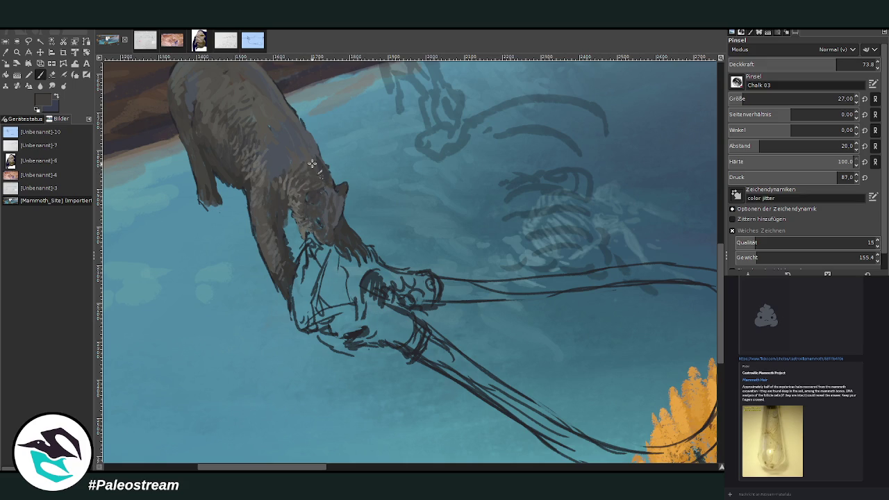
{"action": "left_click", "coordinate": [501, 393], "text": "ctrl"}
{"action": "left_click_drag", "start_coordinate": [837, 64], "coordinate": [818, 64]}
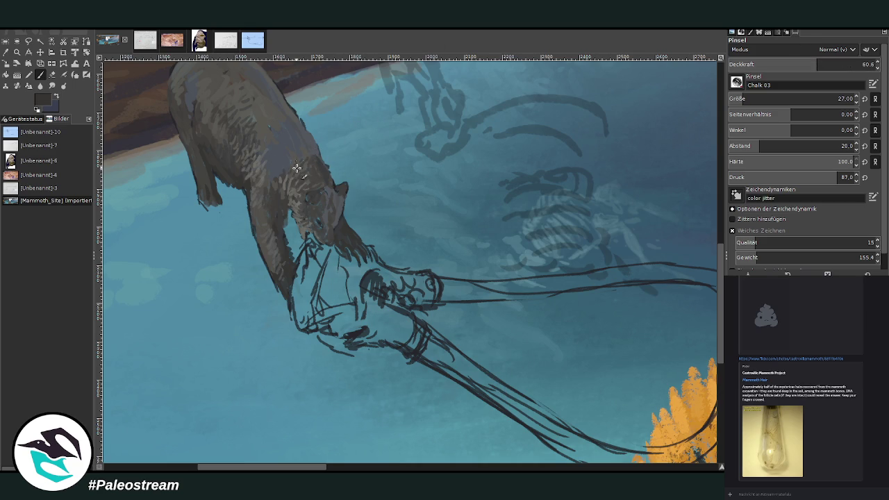
{"action": "left_click_drag", "start_coordinate": [818, 64], "coordinate": [789, 64]}
{"action": "left_click_drag", "start_coordinate": [293, 153], "coordinate": [306, 145]}
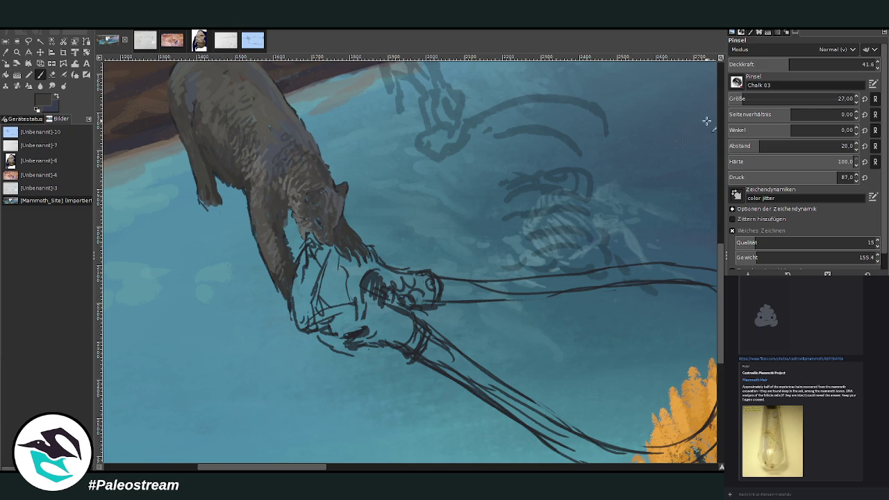
Paint dark strokes from the bear's muzzle onto the skull and darken around its eye at ~76% opacity
{"action": "left_click", "coordinate": [821, 64]}
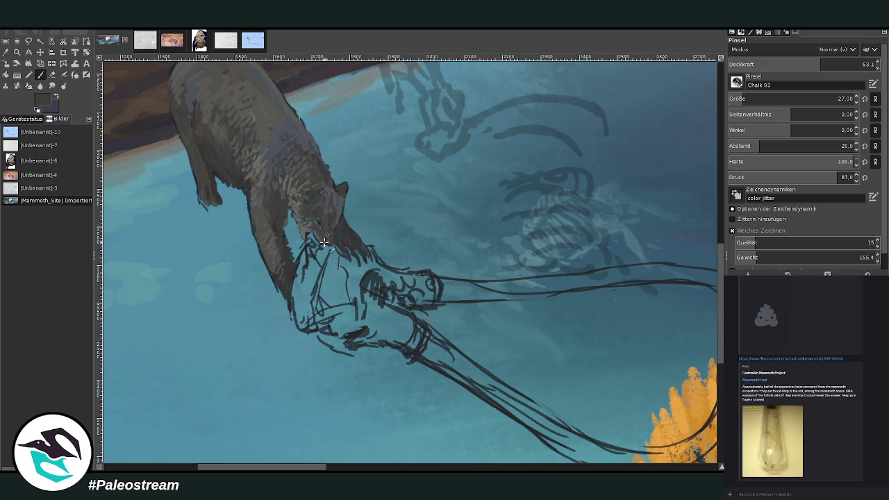
{"action": "left_click", "coordinate": [498, 389], "text": "ctrl"}
{"action": "mouse_move", "coordinate": [310, 238]}
{"action": "left_mouse_down"}
{"action": "mouse_move", "coordinate": [343, 334]}
{"action": "mouse_move", "coordinate": [393, 324]}
{"action": "left_mouse_up"}
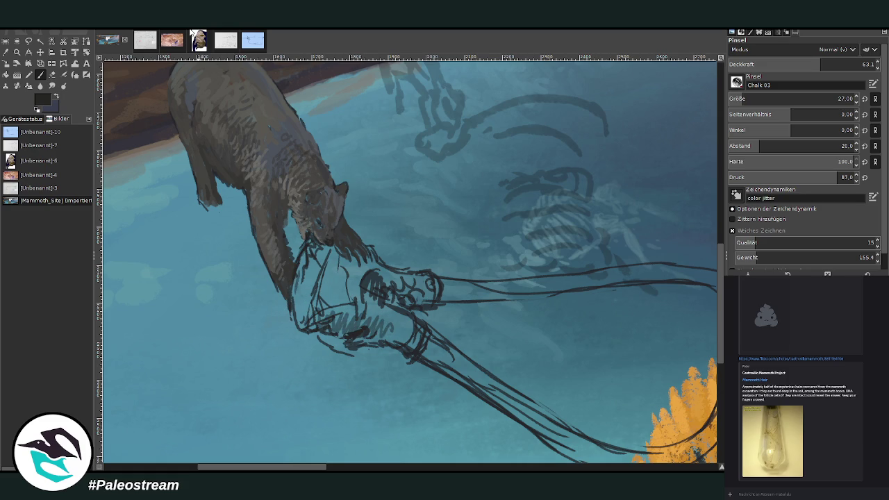
{"action": "left_click_drag", "start_coordinate": [782, 66], "coordinate": [803, 57]}
{"action": "left_click_drag", "start_coordinate": [316, 220], "coordinate": [321, 224]}
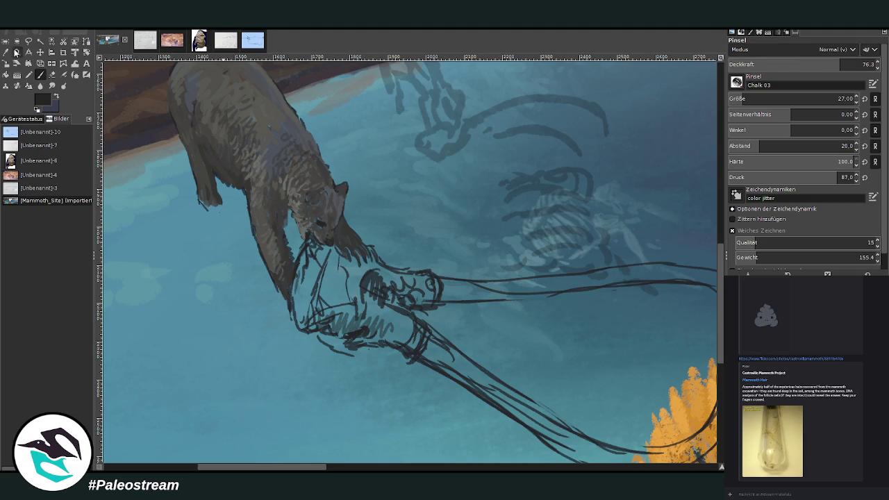
{"action": "key", "text": "o"}
{"action": "left_click", "coordinate": [326, 213]}
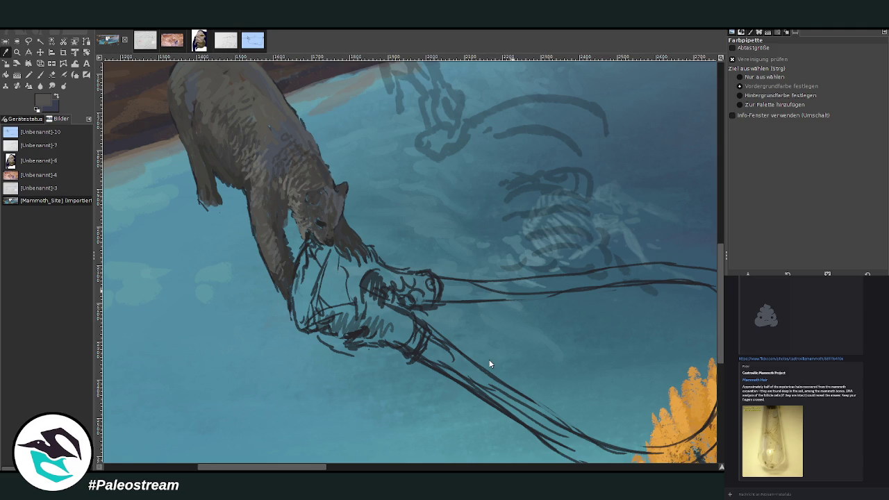
{"action": "left_click", "coordinate": [40, 75]}
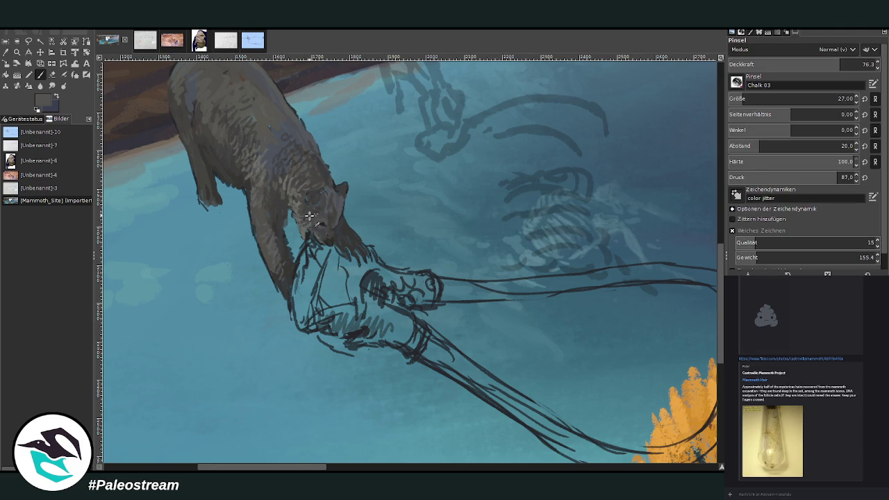
{"action": "left_click", "coordinate": [498, 391], "text": "ctrl"}
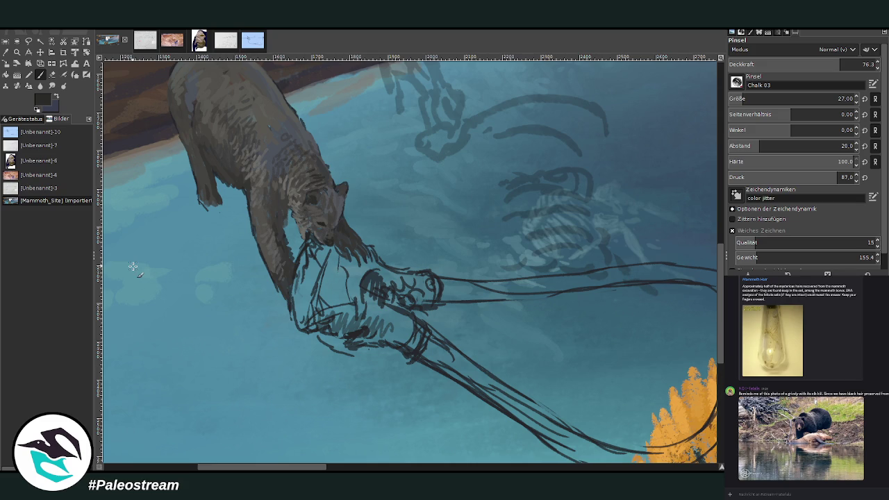
Switch to the Color Picker to sample colours from the painting
{"action": "left_click", "coordinate": [5, 52]}
Sample a pale teal, enlarge the brush to about 53, and paint the upper tusk
{"action": "left_click", "coordinate": [533, 259]}
{"action": "left_click", "coordinate": [41, 74]}
{"action": "left_click_drag", "start_coordinate": [728, 102], "coordinate": [839, 100]}
{"action": "mouse_move", "coordinate": [448, 299]}
{"action": "left_mouse_down"}
{"action": "mouse_move", "coordinate": [548, 283]}
{"action": "mouse_move", "coordinate": [451, 286]}
{"action": "left_mouse_up"}
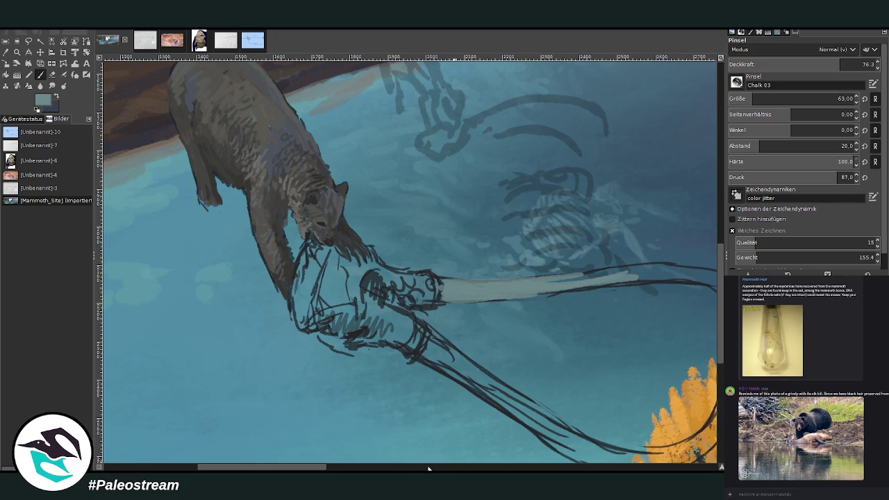
{"action": "left_click_drag", "start_coordinate": [298, 470], "coordinate": [324, 470]}
{"action": "mouse_move", "coordinate": [614, 301]}
{"action": "left_mouse_down"}
{"action": "mouse_move", "coordinate": [623, 313]}
{"action": "mouse_move", "coordinate": [615, 321]}
{"action": "mouse_move", "coordinate": [604, 281]}
{"action": "mouse_move", "coordinate": [512, 278]}
{"action": "mouse_move", "coordinate": [587, 280]}
{"action": "mouse_move", "coordinate": [626, 305]}
{"action": "mouse_move", "coordinate": [611, 278]}
{"action": "mouse_move", "coordinate": [556, 268]}
{"action": "mouse_move", "coordinate": [395, 288]}
{"action": "mouse_move", "coordinate": [460, 282]}
{"action": "left_mouse_up"}
Paint the lower tusk in pale grey-teal across the orange tree
{"action": "scroll", "coordinate": [723, 271], "scroll_direction": "down", "scroll_amount": 2}
{"action": "mouse_move", "coordinate": [610, 323]}
{"action": "left_mouse_down"}
{"action": "mouse_move", "coordinate": [604, 355]}
{"action": "mouse_move", "coordinate": [622, 337]}
{"action": "mouse_move", "coordinate": [620, 326]}
{"action": "mouse_move", "coordinate": [591, 383]}
{"action": "mouse_move", "coordinate": [564, 403]}
{"action": "mouse_move", "coordinate": [603, 348]}
{"action": "mouse_move", "coordinate": [597, 382]}
{"action": "mouse_move", "coordinate": [566, 411]}
{"action": "mouse_move", "coordinate": [528, 414]}
{"action": "mouse_move", "coordinate": [476, 397]}
{"action": "left_mouse_up"}
{"action": "left_click", "coordinate": [52, 73]}
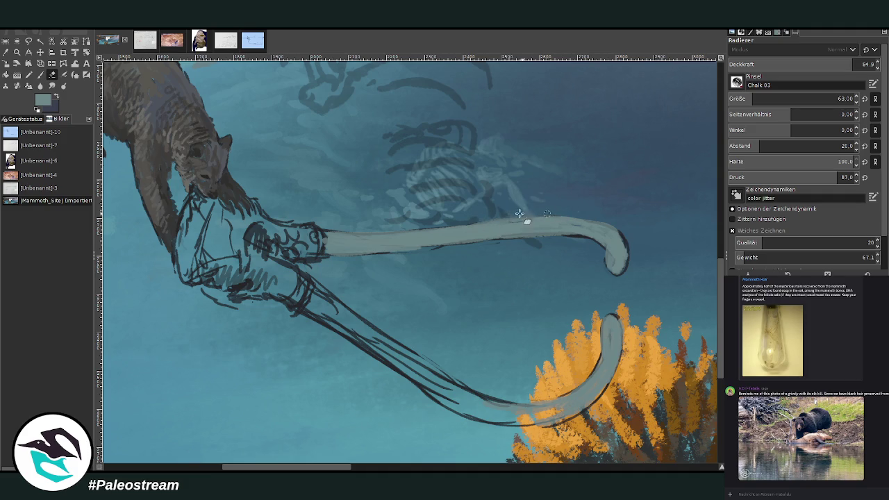
{"action": "left_click", "coordinate": [41, 75]}
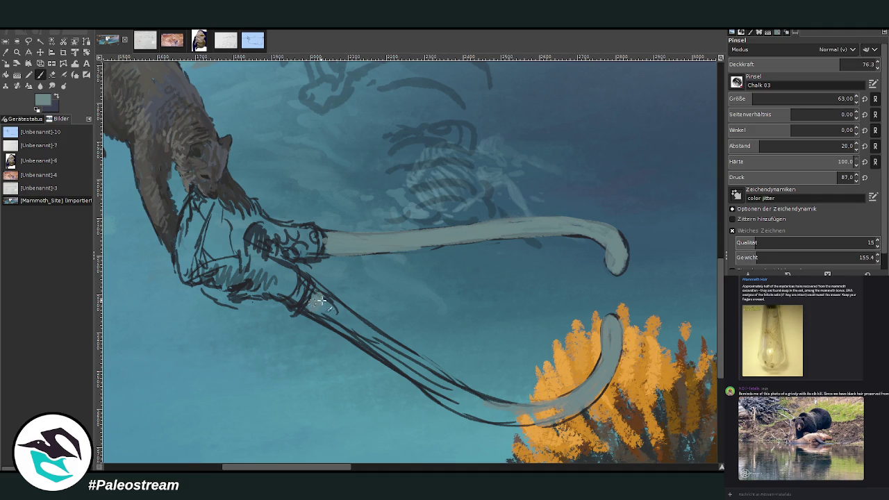
{"action": "mouse_move", "coordinate": [425, 382]}
{"action": "left_mouse_down"}
{"action": "mouse_move", "coordinate": [549, 419]}
{"action": "mouse_move", "coordinate": [419, 379]}
{"action": "left_mouse_up"}
{"action": "left_click", "coordinate": [166, 42]}
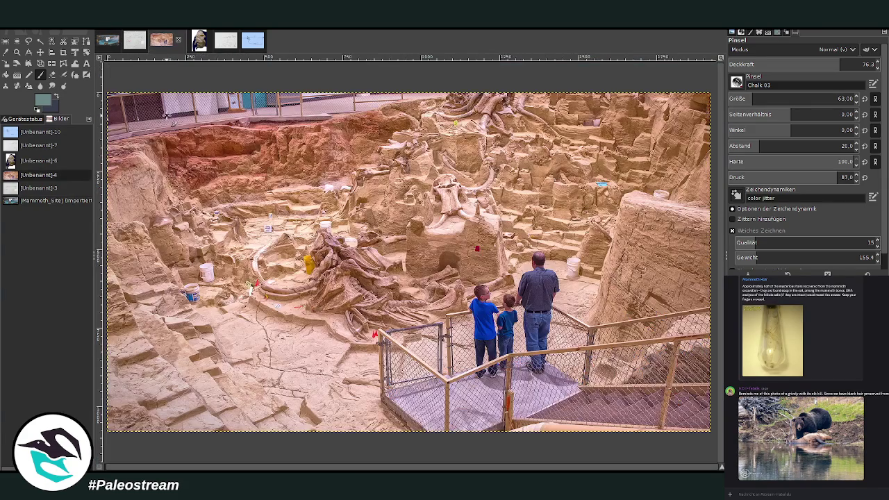
Back on the mammoth painting, fill the lower tusk solidly in grey
{"action": "left_click", "coordinate": [104, 42]}
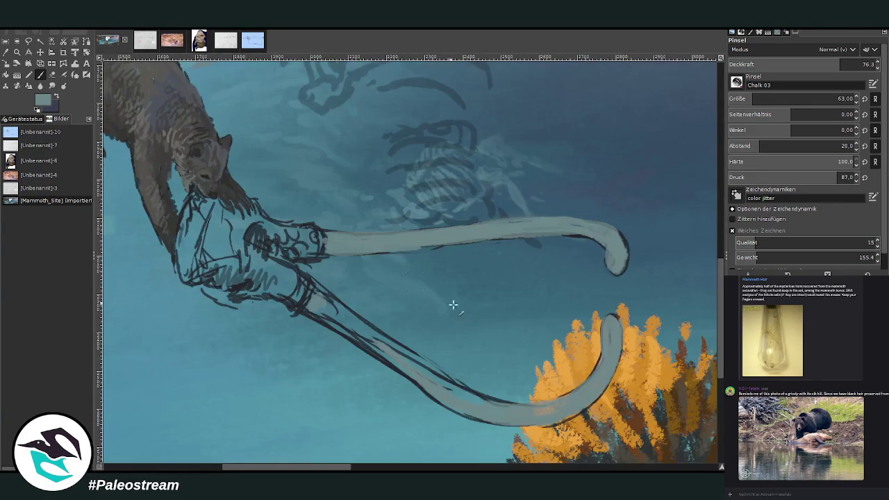
{"action": "left_click_drag", "start_coordinate": [508, 411], "coordinate": [365, 329]}
{"action": "left_click_drag", "start_coordinate": [399, 362], "coordinate": [323, 303]}
{"action": "left_click_drag", "start_coordinate": [438, 393], "coordinate": [328, 314]}
{"action": "mouse_move", "coordinate": [474, 412]}
{"action": "left_mouse_down"}
{"action": "mouse_move", "coordinate": [400, 367]}
{"action": "mouse_move", "coordinate": [431, 391]}
{"action": "left_mouse_up"}
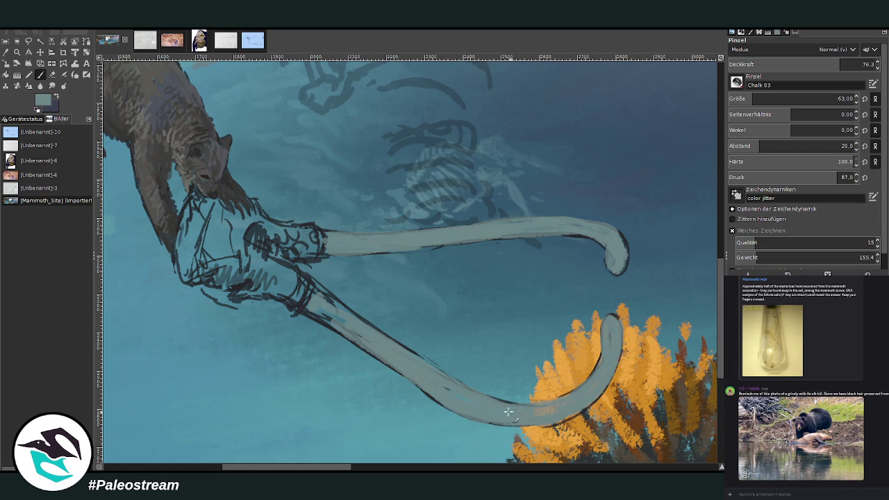
{"action": "mouse_move", "coordinate": [330, 311]}
{"action": "left_mouse_down"}
{"action": "mouse_move", "coordinate": [407, 360]}
{"action": "mouse_move", "coordinate": [347, 316]}
{"action": "mouse_move", "coordinate": [343, 333]}
{"action": "mouse_move", "coordinate": [307, 288]}
{"action": "left_mouse_up"}
Cover the upper tusk's dark lower edge, set spacing 11, and lighten the lower tusk's tip and underside
{"action": "left_click_drag", "start_coordinate": [380, 243], "coordinate": [357, 252]}
{"action": "left_click", "coordinate": [53, 75]}
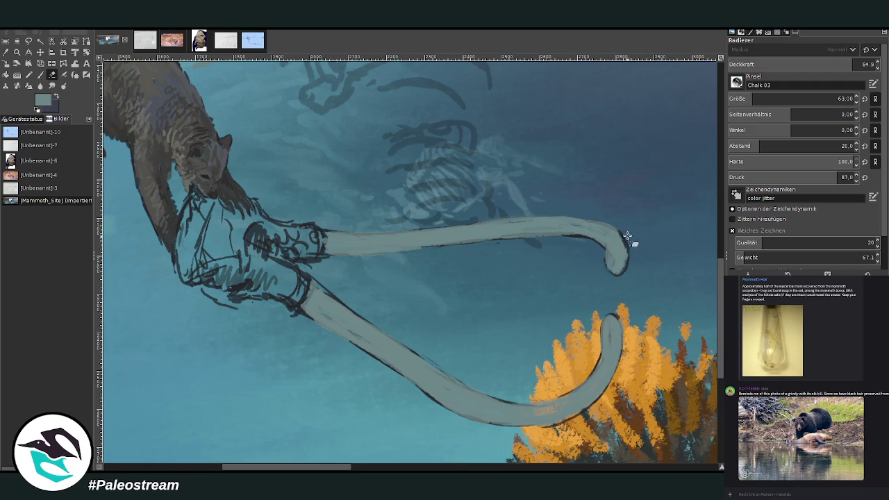
{"action": "left_click", "coordinate": [41, 75]}
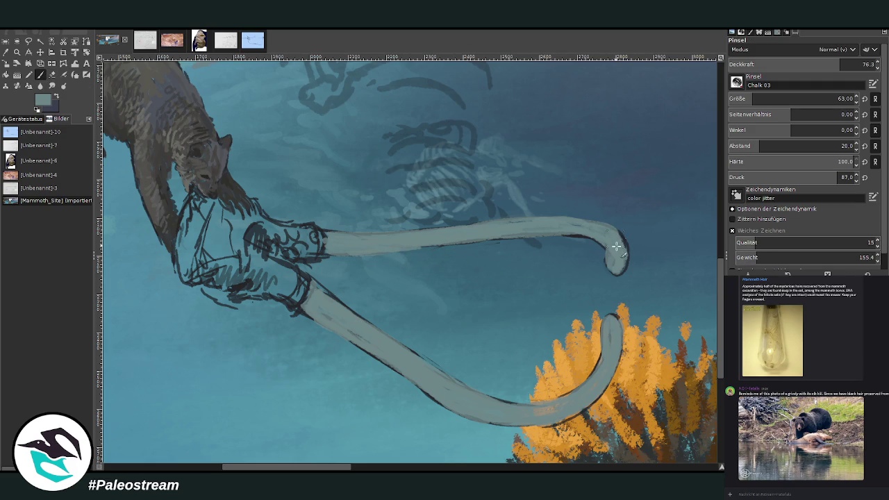
{"action": "left_click", "coordinate": [749, 143]}
{"action": "mouse_move", "coordinate": [611, 324]}
{"action": "left_mouse_down"}
{"action": "mouse_move", "coordinate": [581, 407]}
{"action": "mouse_move", "coordinate": [532, 415]}
{"action": "mouse_move", "coordinate": [546, 415]}
{"action": "left_mouse_up"}
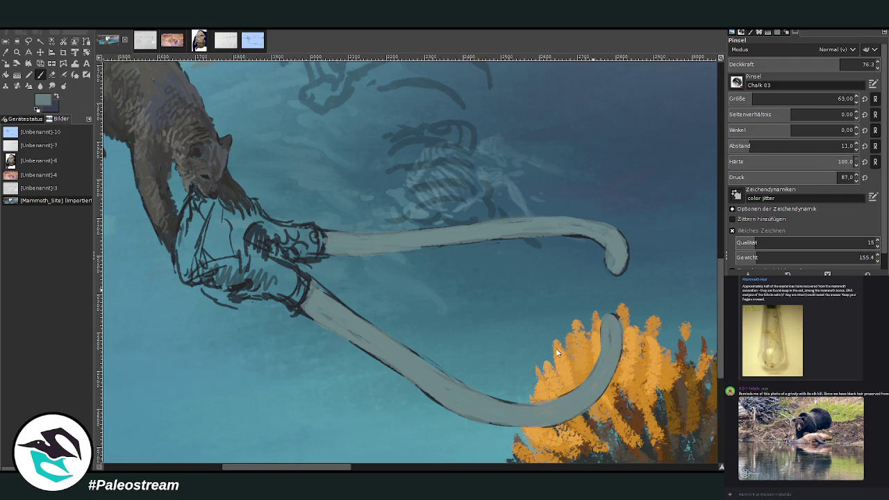
{"action": "mouse_move", "coordinate": [616, 326]}
{"action": "left_mouse_down"}
{"action": "mouse_move", "coordinate": [416, 376]}
{"action": "mouse_move", "coordinate": [306, 300]}
{"action": "mouse_move", "coordinate": [323, 295]}
{"action": "left_mouse_up"}
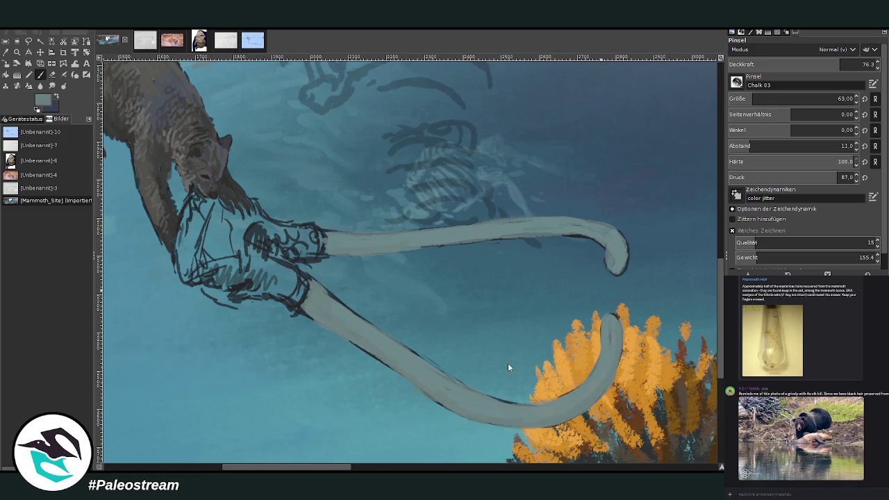
Brighten the bases of both tusks with pale strokes at 87.4 opacity
{"action": "mouse_move", "coordinate": [297, 280]}
{"action": "left_mouse_down"}
{"action": "mouse_move", "coordinate": [302, 303]}
{"action": "mouse_move", "coordinate": [292, 298]}
{"action": "left_mouse_up"}
{"action": "left_click_drag", "start_coordinate": [780, 67], "coordinate": [852, 51]}
{"action": "mouse_move", "coordinate": [263, 280]}
{"action": "left_mouse_down"}
{"action": "mouse_move", "coordinate": [268, 292]}
{"action": "mouse_move", "coordinate": [258, 294]}
{"action": "mouse_move", "coordinate": [246, 271]}
{"action": "mouse_move", "coordinate": [272, 264]}
{"action": "mouse_move", "coordinate": [299, 287]}
{"action": "left_mouse_up"}
{"action": "mouse_move", "coordinate": [270, 258]}
{"action": "left_mouse_down"}
{"action": "mouse_move", "coordinate": [301, 284]}
{"action": "mouse_move", "coordinate": [286, 295]}
{"action": "left_mouse_up"}
{"action": "left_click_drag", "start_coordinate": [282, 231], "coordinate": [321, 257]}
{"action": "mouse_move", "coordinate": [314, 227]}
{"action": "left_mouse_down"}
{"action": "mouse_move", "coordinate": [281, 227]}
{"action": "mouse_move", "coordinate": [307, 225]}
{"action": "left_mouse_up"}
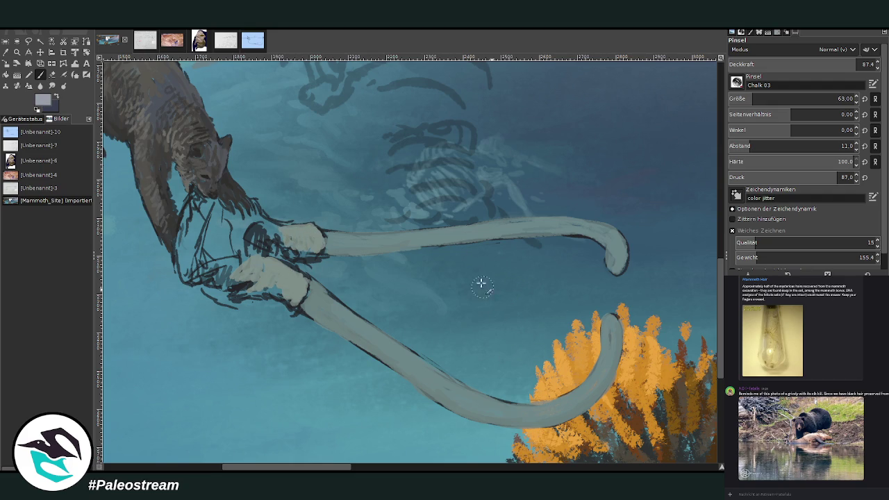
Paint the skull at the tusk base in pale pink, dark grey and greyish-mauve strokes
{"action": "mouse_move", "coordinate": [248, 246]}
{"action": "left_mouse_down"}
{"action": "mouse_move", "coordinate": [229, 268]}
{"action": "mouse_move", "coordinate": [191, 264]}
{"action": "mouse_move", "coordinate": [182, 247]}
{"action": "mouse_move", "coordinate": [193, 278]}
{"action": "mouse_move", "coordinate": [191, 225]}
{"action": "mouse_move", "coordinate": [182, 250]}
{"action": "mouse_move", "coordinate": [199, 236]}
{"action": "mouse_move", "coordinate": [193, 203]}
{"action": "mouse_move", "coordinate": [236, 269]}
{"action": "mouse_move", "coordinate": [243, 247]}
{"action": "mouse_move", "coordinate": [221, 236]}
{"action": "left_mouse_up"}
{"action": "left_click", "coordinate": [444, 148], "text": "ctrl"}
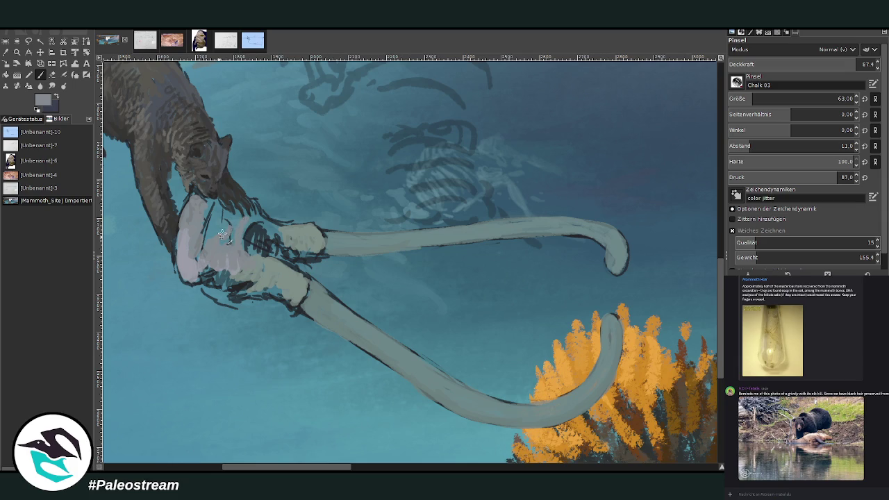
{"action": "left_click", "coordinate": [524, 354], "text": "ctrl"}
{"action": "mouse_move", "coordinate": [252, 236]}
{"action": "left_mouse_down"}
{"action": "mouse_move", "coordinate": [261, 258]}
{"action": "mouse_move", "coordinate": [286, 254]}
{"action": "mouse_move", "coordinate": [270, 233]}
{"action": "left_mouse_up"}
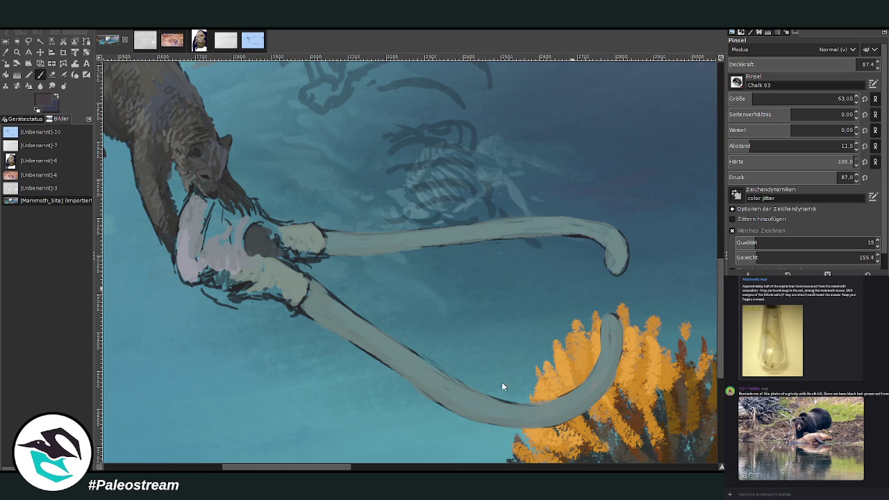
{"action": "left_click", "coordinate": [447, 216], "text": "ctrl"}
{"action": "mouse_move", "coordinate": [212, 247]}
{"action": "left_mouse_down"}
{"action": "mouse_move", "coordinate": [209, 279]}
{"action": "mouse_move", "coordinate": [254, 252]}
{"action": "mouse_move", "coordinate": [287, 246]}
{"action": "left_mouse_up"}
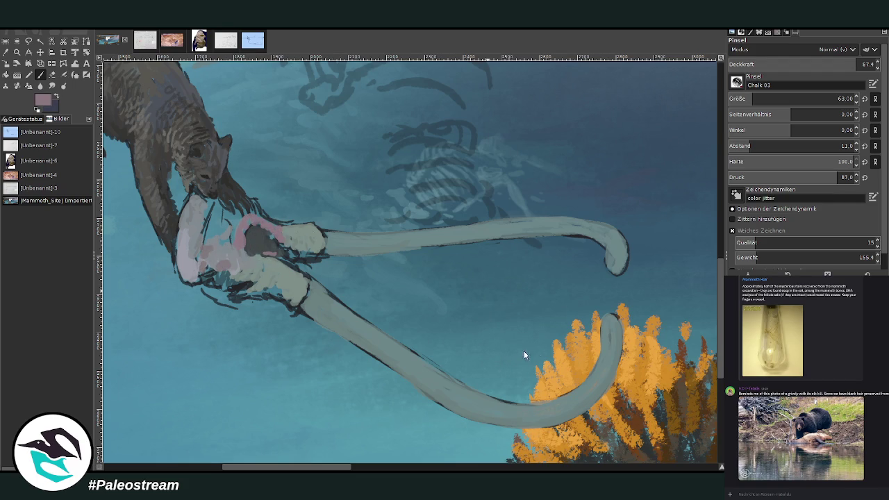
Cover the dark patch with grey-blue, then at size 32 spread grey-green along the lower tusk base
{"action": "key", "text": "x"}
{"action": "mouse_move", "coordinate": [258, 241]}
{"action": "left_mouse_down"}
{"action": "mouse_move", "coordinate": [265, 291]}
{"action": "mouse_move", "coordinate": [287, 272]}
{"action": "left_mouse_up"}
{"action": "key", "text": "x"}
{"action": "left_click", "coordinate": [758, 99]}
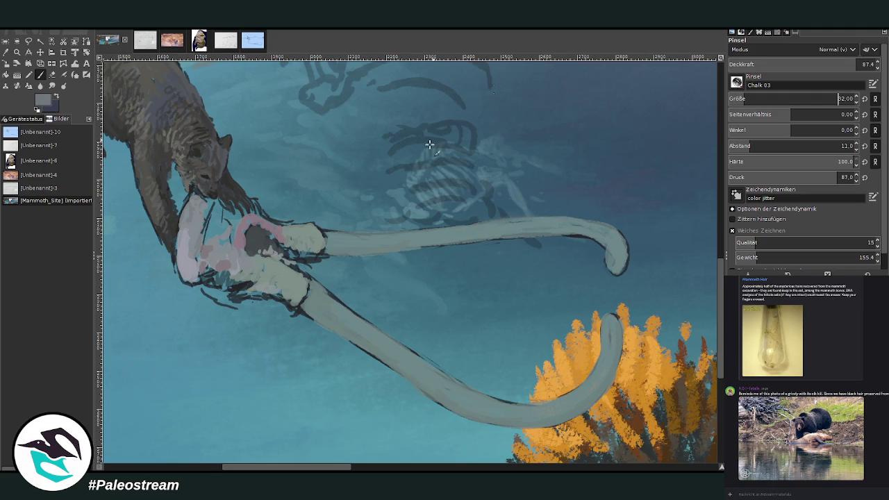
{"action": "mouse_move", "coordinate": [305, 287]}
{"action": "left_mouse_down"}
{"action": "mouse_move", "coordinate": [293, 305]}
{"action": "mouse_move", "coordinate": [250, 286]}
{"action": "mouse_move", "coordinate": [279, 295]}
{"action": "mouse_move", "coordinate": [212, 286]}
{"action": "mouse_move", "coordinate": [216, 265]}
{"action": "left_mouse_up"}
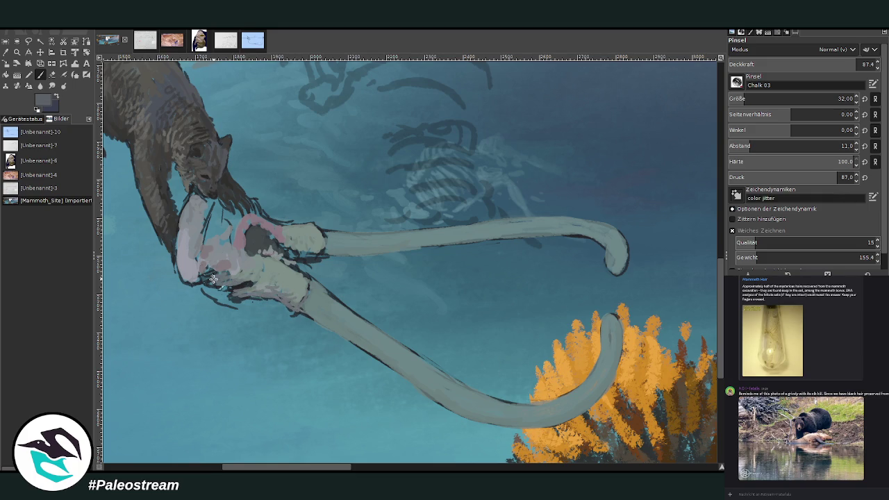
{"action": "mouse_move", "coordinate": [223, 283]}
{"action": "left_mouse_down"}
{"action": "mouse_move", "coordinate": [267, 301]}
{"action": "mouse_move", "coordinate": [217, 301]}
{"action": "mouse_move", "coordinate": [200, 286]}
{"action": "mouse_move", "coordinate": [265, 297]}
{"action": "left_mouse_up"}
{"action": "left_click", "coordinate": [503, 384], "text": "ctrl"}
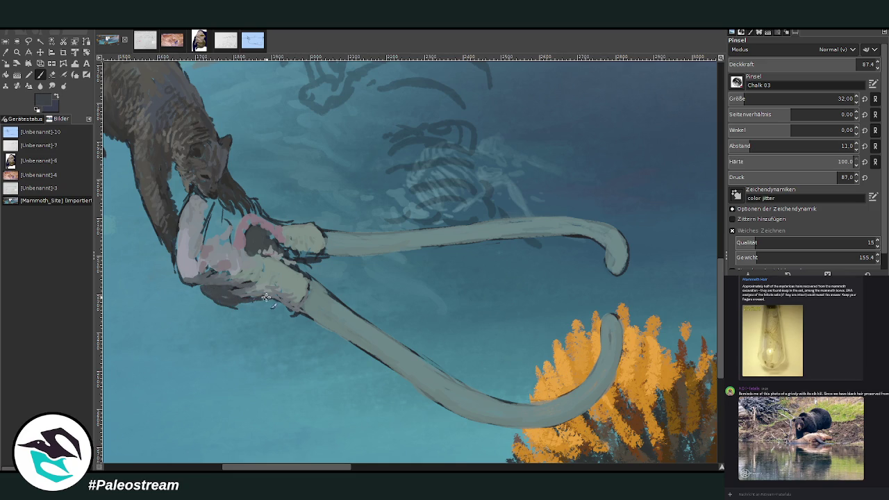
{"action": "key", "text": "shift+e"}
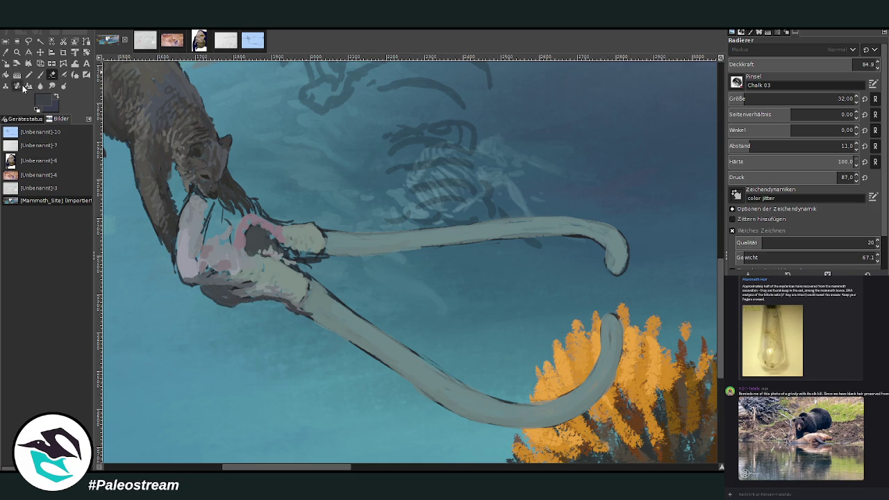
Outline the upper tusk's tip, top and lower edges in dark at 62.5 opacity
{"action": "key", "text": "p"}
{"action": "left_click_drag", "start_coordinate": [613, 267], "coordinate": [541, 236]}
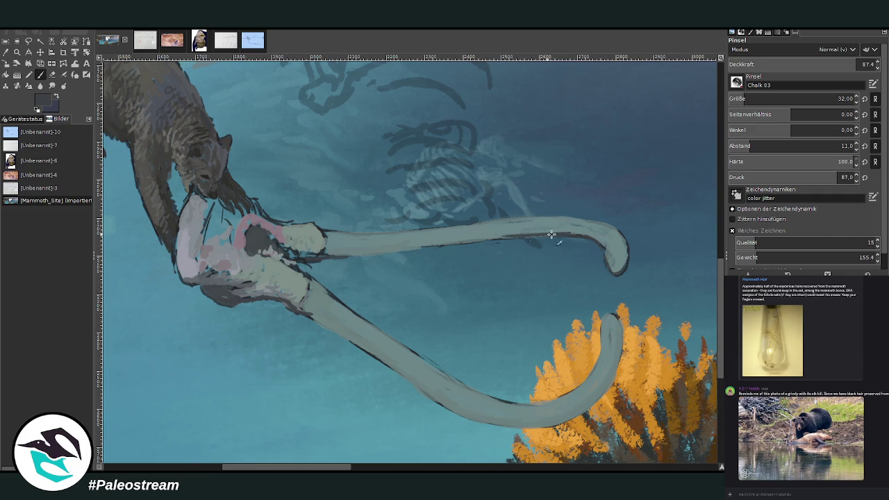
{"action": "left_click_drag", "start_coordinate": [541, 236], "coordinate": [393, 250]}
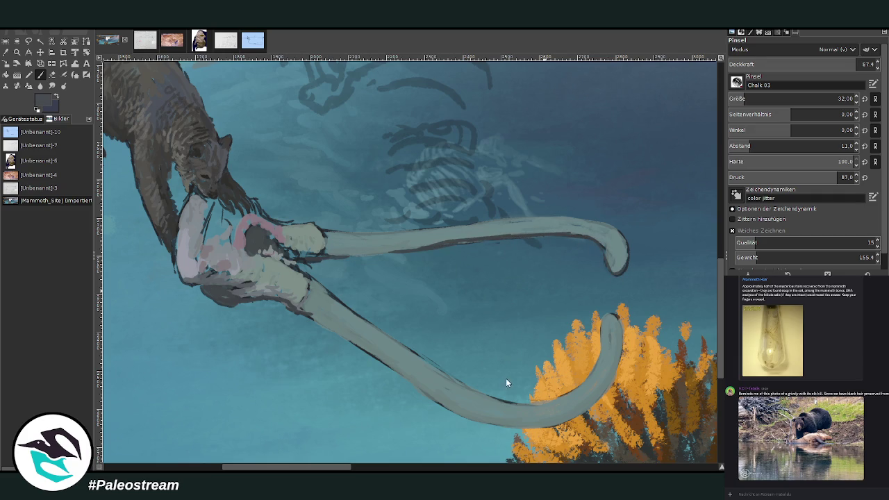
{"action": "left_click", "coordinate": [820, 64]}
{"action": "mouse_move", "coordinate": [605, 270]}
{"action": "left_mouse_down"}
{"action": "mouse_move", "coordinate": [622, 263]}
{"action": "mouse_move", "coordinate": [596, 243]}
{"action": "mouse_move", "coordinate": [512, 235]}
{"action": "mouse_move", "coordinate": [357, 248]}
{"action": "mouse_move", "coordinate": [463, 240]}
{"action": "left_mouse_up"}
{"action": "left_click_drag", "start_coordinate": [404, 251], "coordinate": [365, 248]}
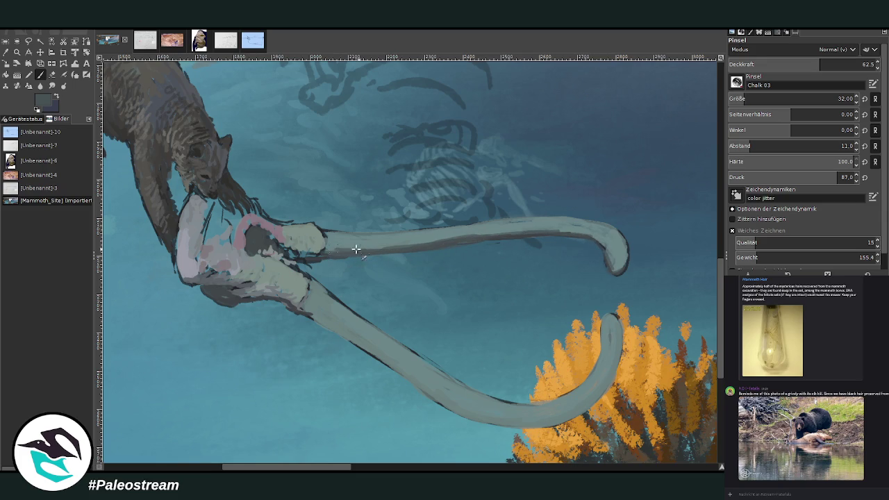
{"action": "mouse_move", "coordinate": [603, 243]}
{"action": "left_mouse_down"}
{"action": "mouse_move", "coordinate": [564, 231]}
{"action": "mouse_move", "coordinate": [424, 242]}
{"action": "left_mouse_up"}
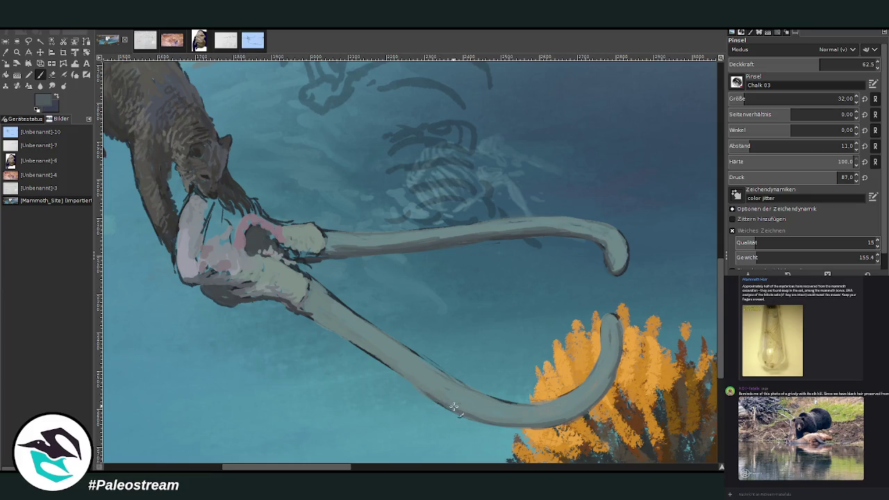
Retouch the lower tusk's outer and inner curves in dark, then sample the tusk's grey-green
{"action": "mouse_move", "coordinate": [456, 408]}
{"action": "left_mouse_down"}
{"action": "mouse_move", "coordinate": [375, 354]}
{"action": "mouse_move", "coordinate": [327, 306]}
{"action": "left_mouse_up"}
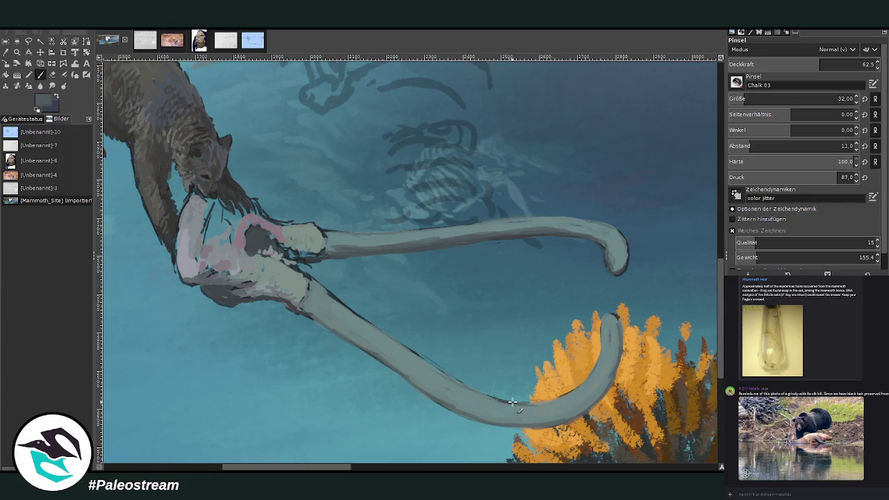
{"action": "mouse_move", "coordinate": [551, 401]}
{"action": "left_mouse_down"}
{"action": "mouse_move", "coordinate": [587, 382]}
{"action": "mouse_move", "coordinate": [612, 317]}
{"action": "left_mouse_up"}
{"action": "left_click_drag", "start_coordinate": [599, 396], "coordinate": [525, 423]}
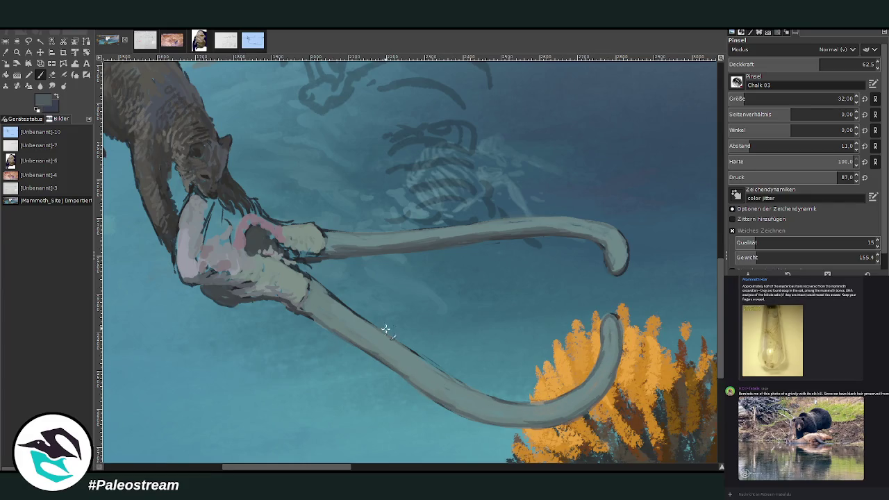
{"action": "mouse_move", "coordinate": [455, 381]}
{"action": "left_mouse_down"}
{"action": "mouse_move", "coordinate": [308, 283]}
{"action": "mouse_move", "coordinate": [348, 308]}
{"action": "left_mouse_up"}
{"action": "key", "text": "shift+e"}
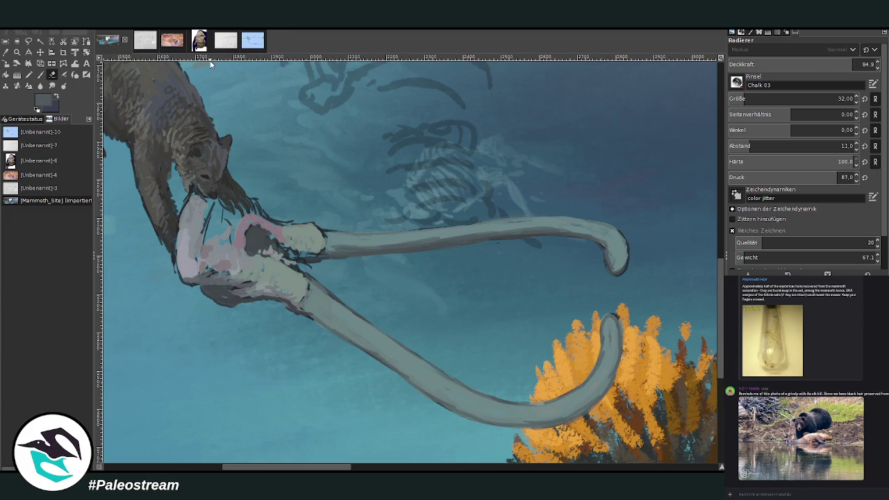
{"action": "left_click", "coordinate": [19, 53]}
{"action": "left_click", "coordinate": [320, 297]}
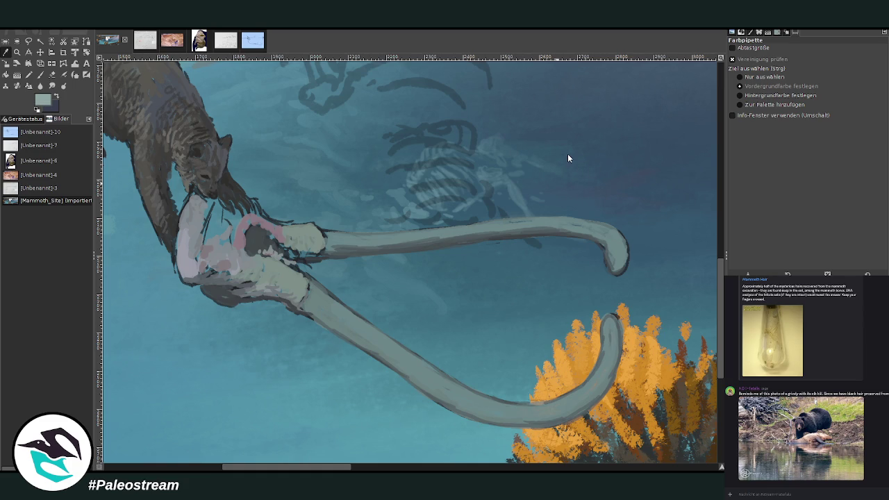
Set the brush to size 50 and opacity 47.6, and lighten the lower tusk
{"action": "left_click", "coordinate": [40, 74]}
{"action": "left_click_drag", "start_coordinate": [311, 289], "coordinate": [319, 306]}
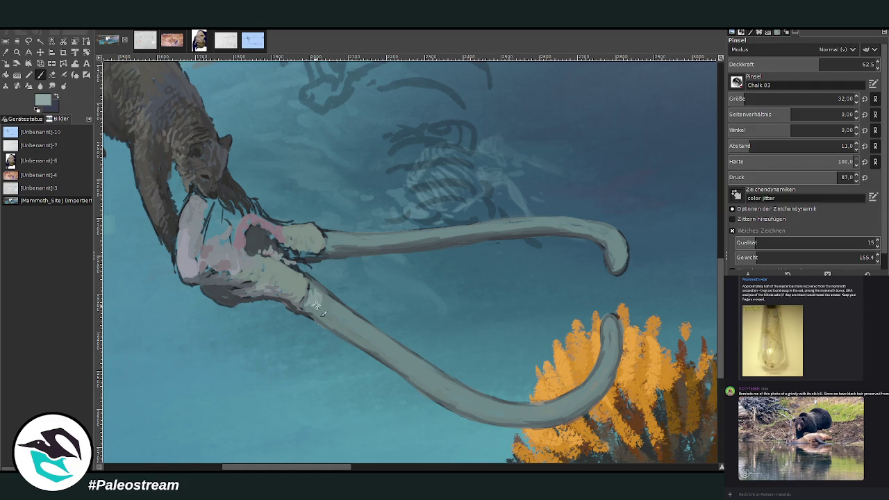
{"action": "left_click", "coordinate": [747, 99]}
{"action": "left_click_drag", "start_coordinate": [863, 66], "coordinate": [800, 61]}
{"action": "left_click", "coordinate": [800, 62]}
{"action": "left_click_drag", "start_coordinate": [319, 302], "coordinate": [416, 376]}
Repaint the upper tusk smoother with a rounded tip and build up pale paint at both tusk bases
{"action": "mouse_move", "coordinate": [346, 234]}
{"action": "left_mouse_down"}
{"action": "mouse_move", "coordinate": [388, 243]}
{"action": "mouse_move", "coordinate": [468, 232]}
{"action": "mouse_move", "coordinate": [335, 239]}
{"action": "left_mouse_up"}
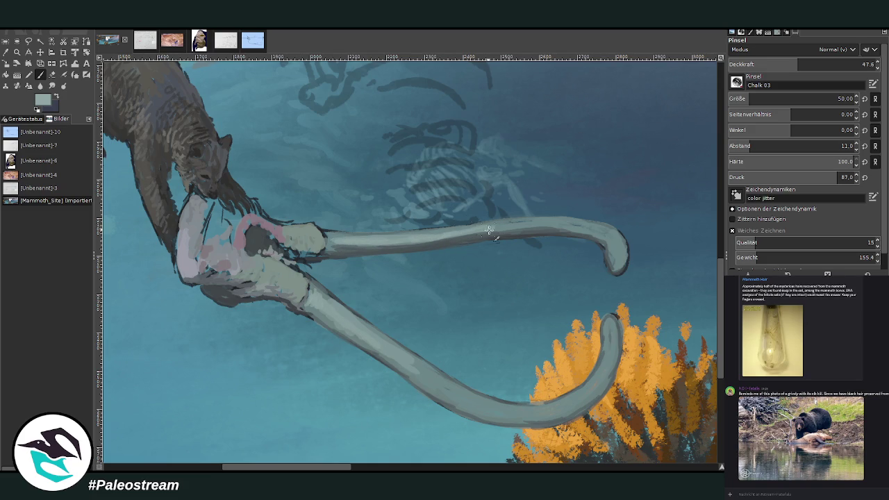
{"action": "mouse_move", "coordinate": [617, 257]}
{"action": "left_mouse_down"}
{"action": "mouse_move", "coordinate": [612, 239]}
{"action": "mouse_move", "coordinate": [622, 254]}
{"action": "left_mouse_up"}
{"action": "left_click_drag", "start_coordinate": [398, 363], "coordinate": [425, 379]}
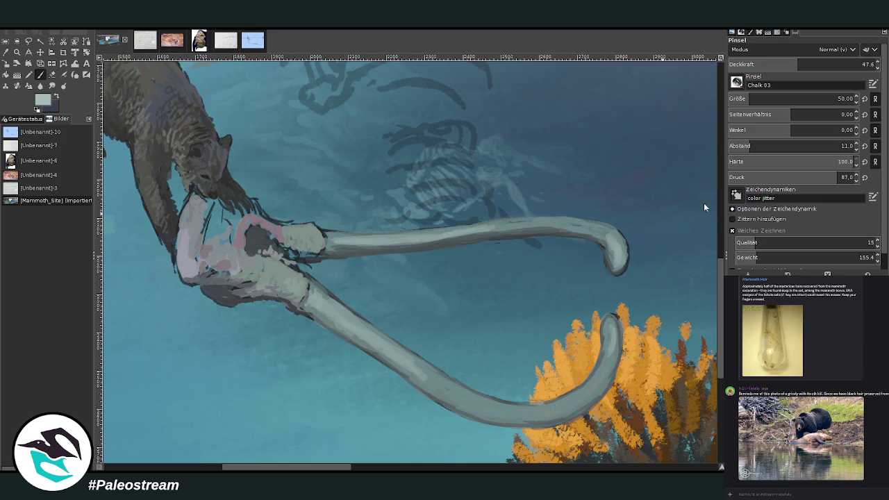
{"action": "left_click_drag", "start_coordinate": [304, 282], "coordinate": [292, 296]}
{"action": "left_click_drag", "start_coordinate": [310, 231], "coordinate": [311, 247]}
{"action": "mouse_move", "coordinate": [234, 218]}
{"action": "left_mouse_down"}
{"action": "mouse_move", "coordinate": [203, 243]}
{"action": "mouse_move", "coordinate": [200, 201]}
{"action": "mouse_move", "coordinate": [212, 243]}
{"action": "mouse_move", "coordinate": [236, 243]}
{"action": "mouse_move", "coordinate": [234, 254]}
{"action": "mouse_move", "coordinate": [232, 206]}
{"action": "mouse_move", "coordinate": [273, 227]}
{"action": "mouse_move", "coordinate": [216, 201]}
{"action": "mouse_move", "coordinate": [212, 250]}
{"action": "mouse_move", "coordinate": [249, 260]}
{"action": "mouse_move", "coordinate": [252, 285]}
{"action": "mouse_move", "coordinate": [240, 273]}
{"action": "mouse_move", "coordinate": [188, 261]}
{"action": "mouse_move", "coordinate": [214, 224]}
{"action": "mouse_move", "coordinate": [215, 200]}
{"action": "left_mouse_up"}
At 74.1 opacity, brighten the lower tusk base and add subtle dark marks at the tusk junction
{"action": "left_click", "coordinate": [837, 63]}
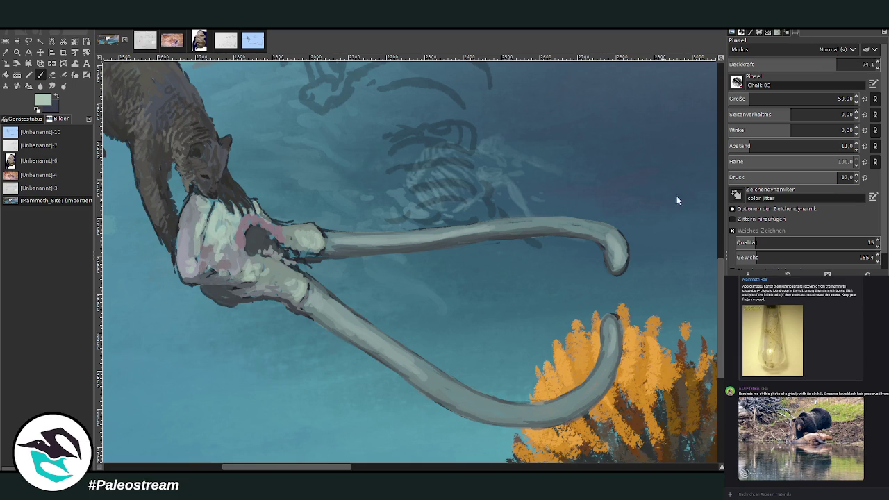
{"action": "left_click_drag", "start_coordinate": [289, 289], "coordinate": [274, 280]}
{"action": "key", "text": "x"}
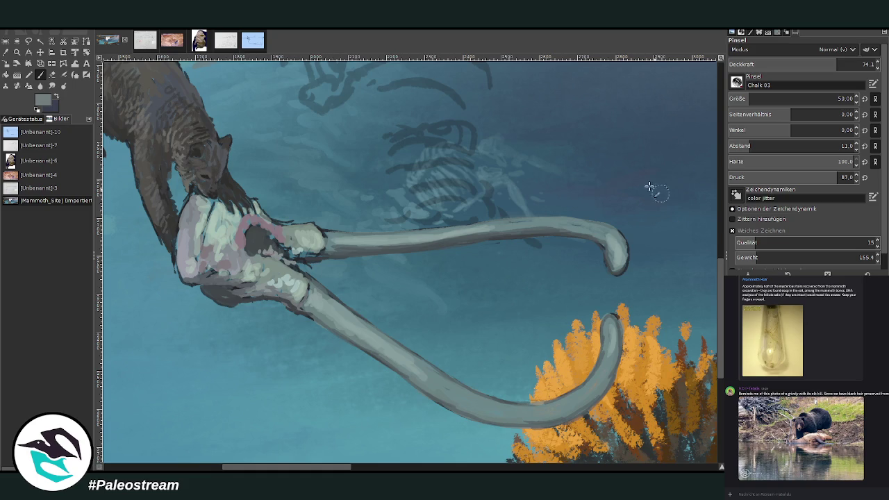
{"action": "left_click_drag", "start_coordinate": [318, 248], "coordinate": [319, 253]}
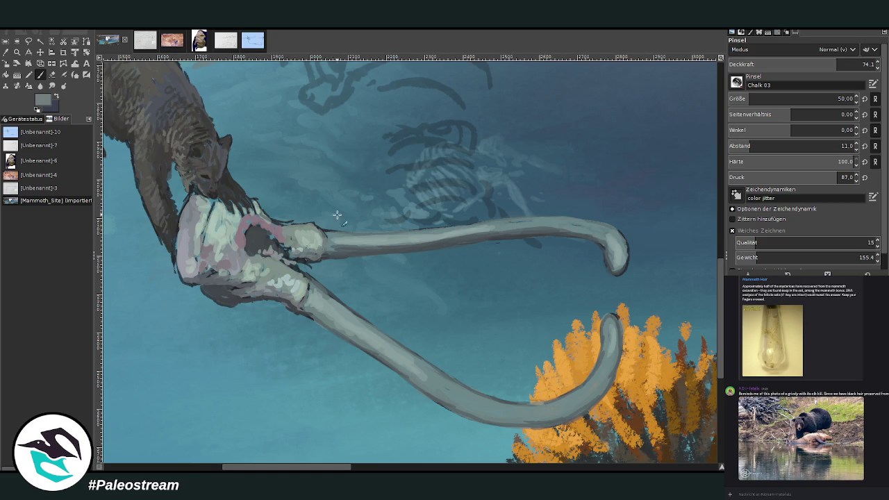
{"action": "key", "text": "x"}
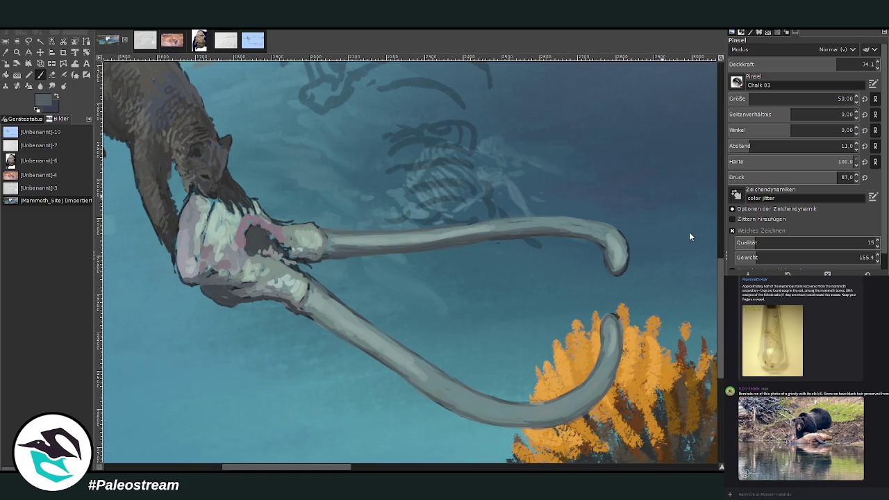
At 83.3 opacity repaint the upper tusk tip, then at size 25 stroke the lower tusk's underside
{"action": "left_click", "coordinate": [856, 63]}
{"action": "mouse_move", "coordinate": [619, 258]}
{"action": "left_mouse_down"}
{"action": "mouse_move", "coordinate": [628, 236]}
{"action": "mouse_move", "coordinate": [625, 251]}
{"action": "left_mouse_up"}
{"action": "key", "text": "bracketleft"}
{"action": "mouse_move", "coordinate": [610, 386]}
{"action": "left_mouse_down"}
{"action": "mouse_move", "coordinate": [563, 420]}
{"action": "mouse_move", "coordinate": [517, 427]}
{"action": "mouse_move", "coordinate": [449, 408]}
{"action": "mouse_move", "coordinate": [341, 337]}
{"action": "mouse_move", "coordinate": [328, 303]}
{"action": "mouse_move", "coordinate": [254, 287]}
{"action": "left_mouse_up"}
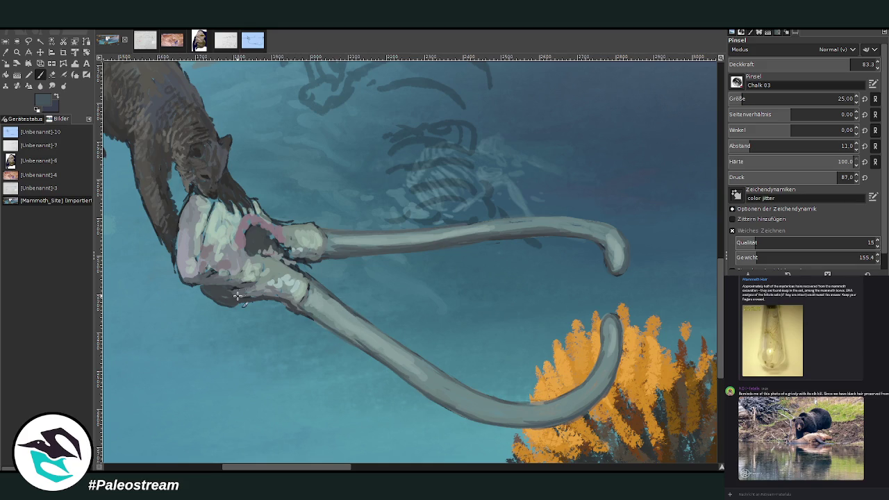
{"action": "key", "text": "minus"}
{"action": "key", "text": "minus"}
{"action": "key", "text": "minus"}
Zoom in on the bear and sample a lighter grey from its fur
{"action": "key", "text": "z"}
{"action": "left_click_drag", "start_coordinate": [148, 185], "coordinate": [201, 213]}
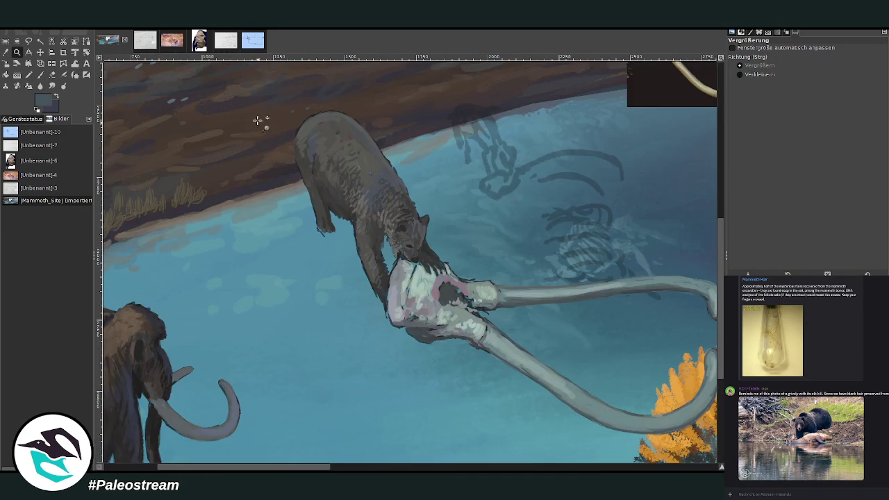
{"action": "left_click", "coordinate": [267, 146]}
{"action": "key", "text": "o"}
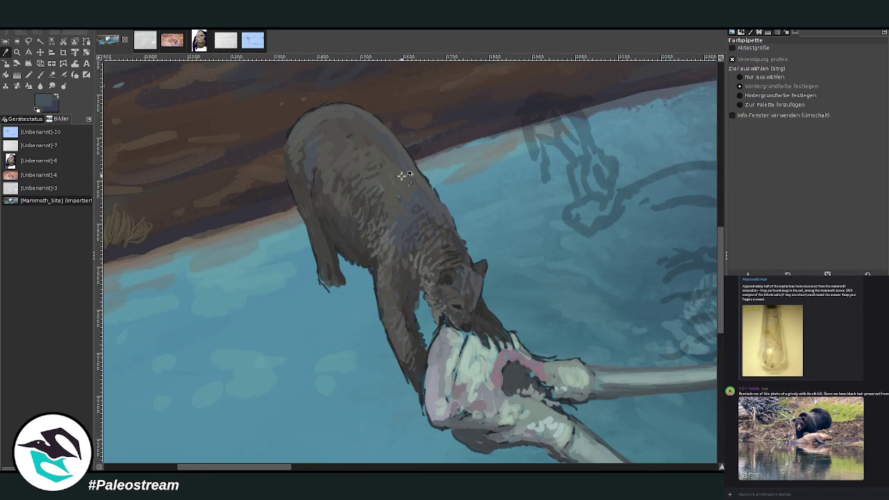
{"action": "left_click", "coordinate": [425, 282]}
{"action": "left_click", "coordinate": [39, 75]}
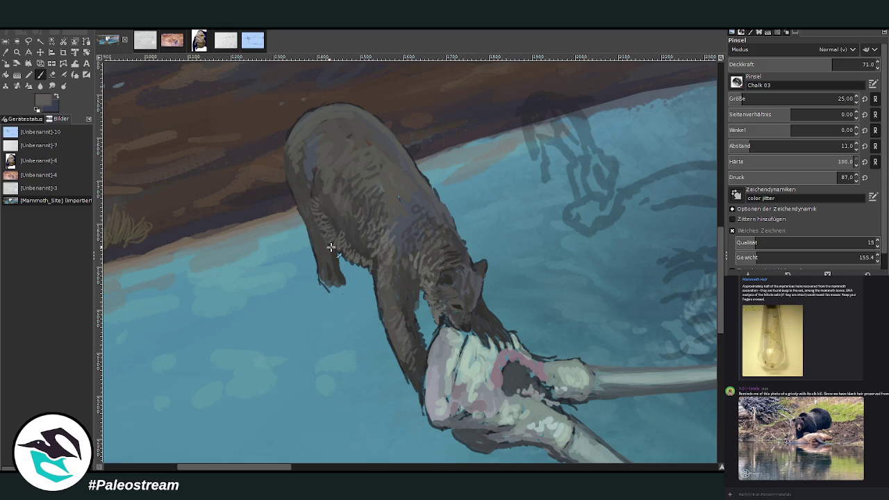
Sample a dark colour from the bear's leg and paint claws on its front paw at size 30
{"action": "key", "text": "o"}
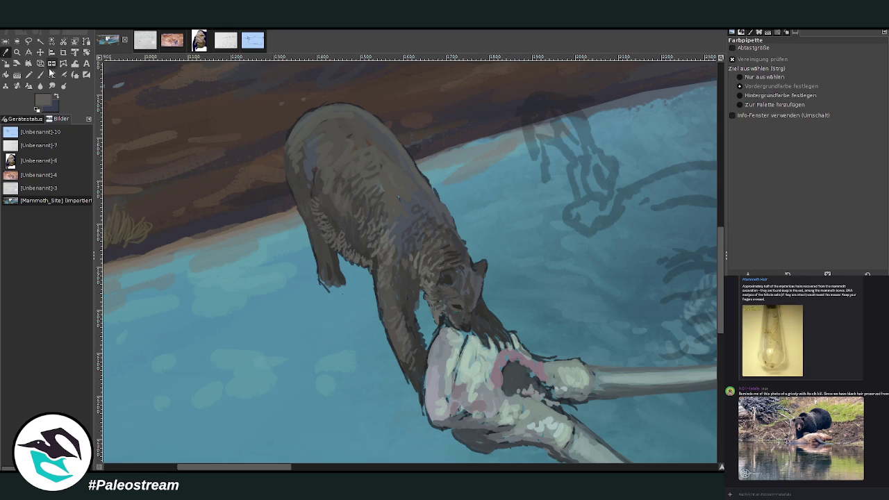
{"action": "left_click", "coordinate": [340, 279]}
{"action": "key", "text": "p"}
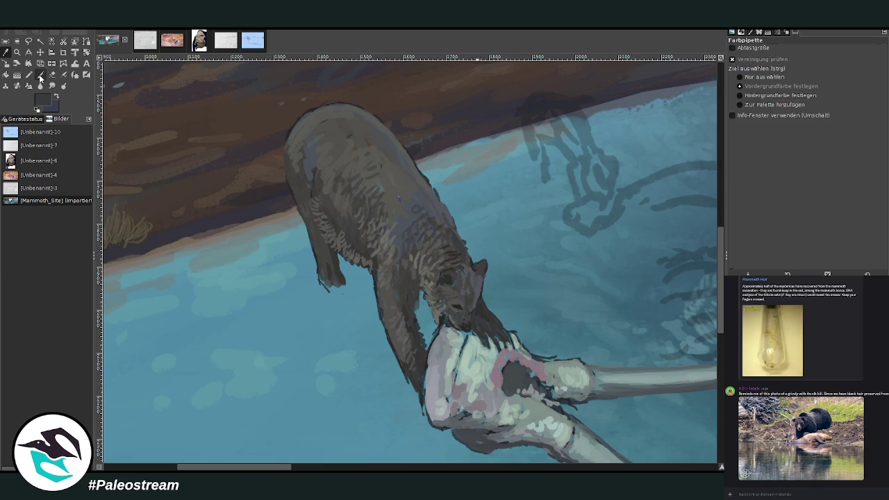
{"action": "key", "text": "bracketright"}
{"action": "key", "text": "bracketright"}
{"action": "key", "text": "bracketright"}
{"action": "left_click_drag", "start_coordinate": [328, 285], "coordinate": [352, 313]}
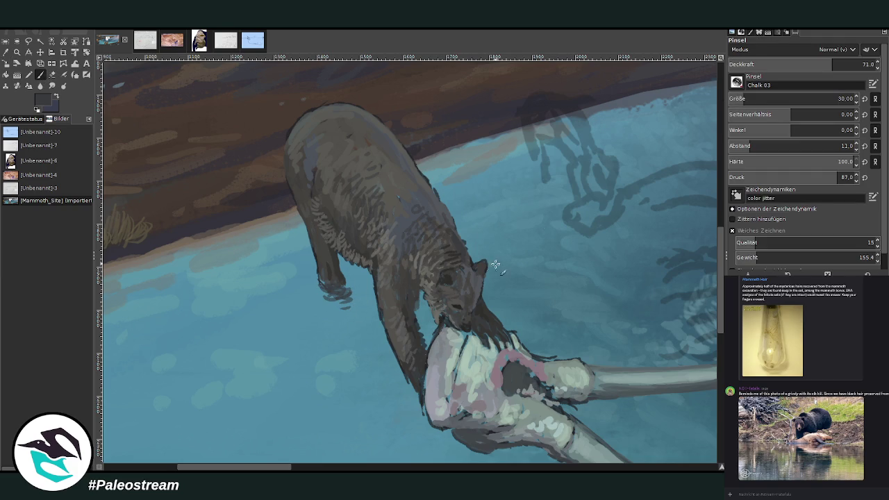
At 80.1 opacity, add pale grey strokes along the skull's left edge, cavity edge and bone knob
{"action": "left_click", "coordinate": [845, 64]}
{"action": "mouse_move", "coordinate": [441, 333]}
{"action": "left_mouse_down"}
{"action": "mouse_move", "coordinate": [427, 396]}
{"action": "mouse_move", "coordinate": [458, 363]}
{"action": "mouse_move", "coordinate": [464, 339]}
{"action": "left_mouse_up"}
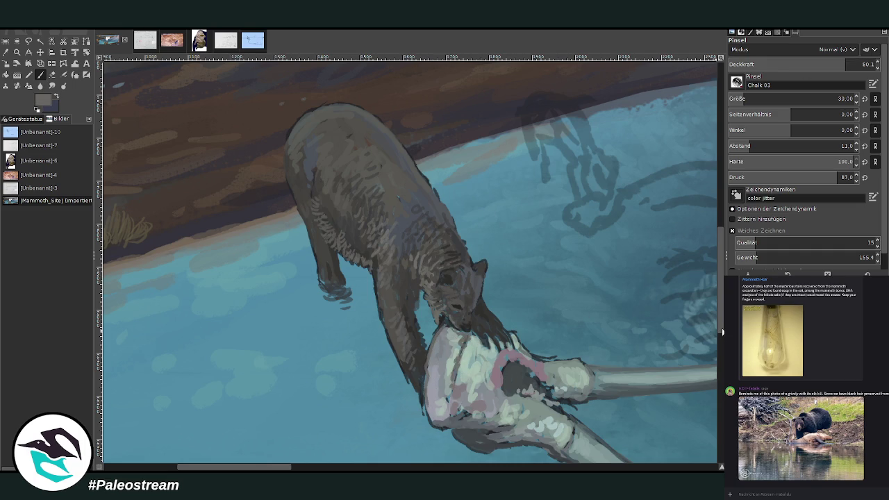
{"action": "scroll", "coordinate": [721, 334], "scroll_direction": "down", "scroll_amount": 3}
{"action": "mouse_move", "coordinate": [549, 305]}
{"action": "left_mouse_down"}
{"action": "mouse_move", "coordinate": [586, 300]}
{"action": "mouse_move", "coordinate": [585, 275]}
{"action": "mouse_move", "coordinate": [533, 265]}
{"action": "mouse_move", "coordinate": [590, 280]}
{"action": "left_mouse_up"}
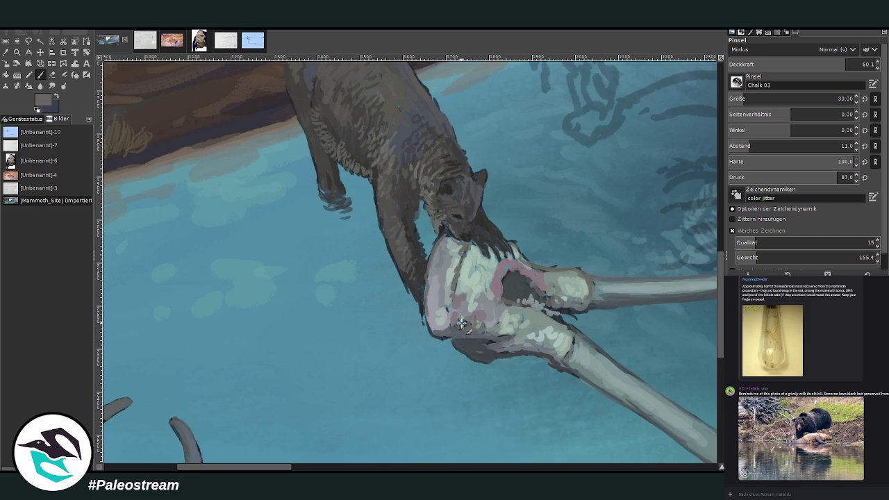
Sample dark water tones and paint dark strokes along the bone's underside
{"action": "left_click", "coordinate": [591, 237], "text": "ctrl"}
{"action": "left_click", "coordinate": [632, 247], "text": "ctrl"}
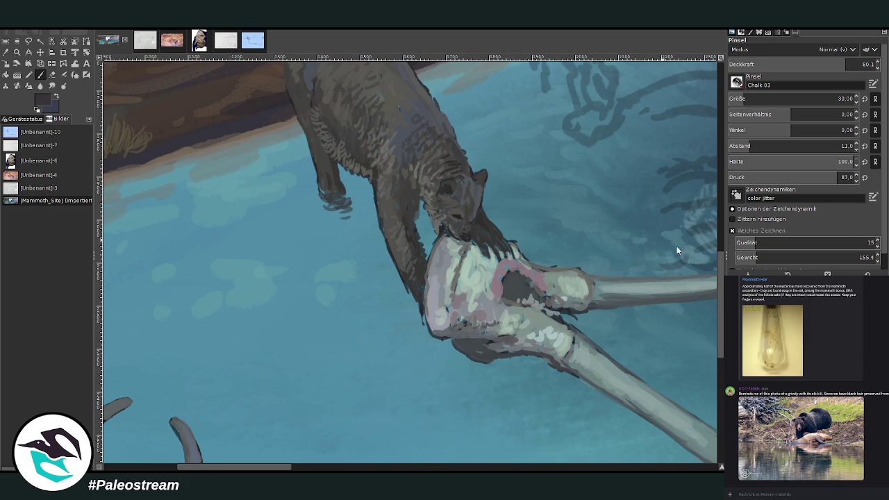
{"action": "mouse_move", "coordinate": [506, 340]}
{"action": "left_mouse_down"}
{"action": "mouse_move", "coordinate": [441, 338]}
{"action": "mouse_move", "coordinate": [440, 222]}
{"action": "left_mouse_up"}
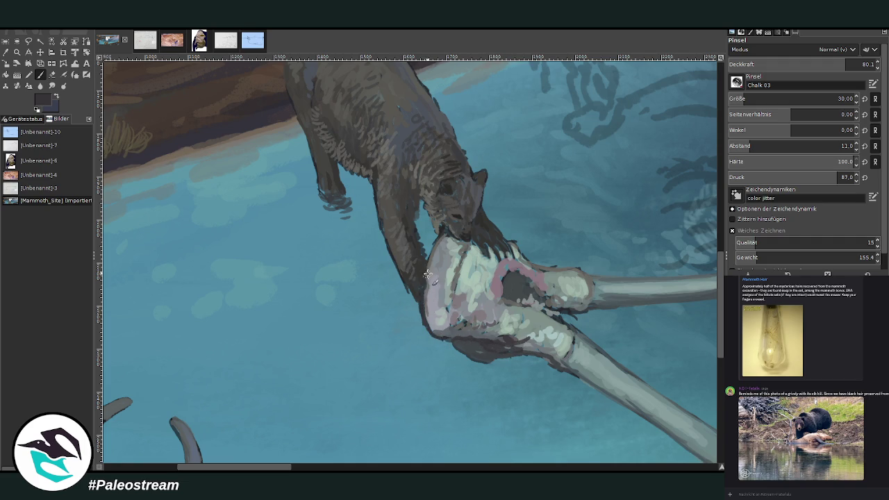
{"action": "scroll", "coordinate": [425, 176], "scroll_direction": "down", "scroll_amount": 2}
{"action": "scroll", "coordinate": [425, 177], "scroll_direction": "down", "scroll_amount": 2}
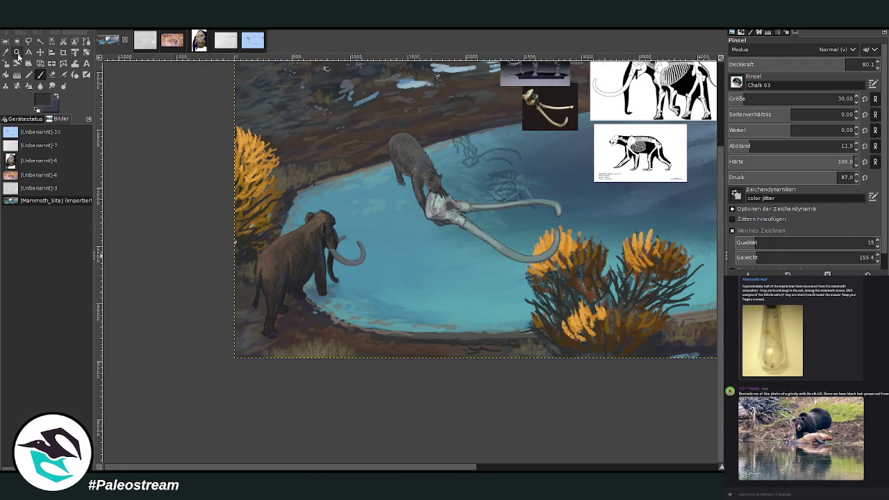
Move the skull-and-tusks reference photo beside the bear and zoom in on both
{"action": "left_click", "coordinate": [17, 52]}
{"action": "left_click_drag", "start_coordinate": [375, 101], "coordinate": [604, 314]}
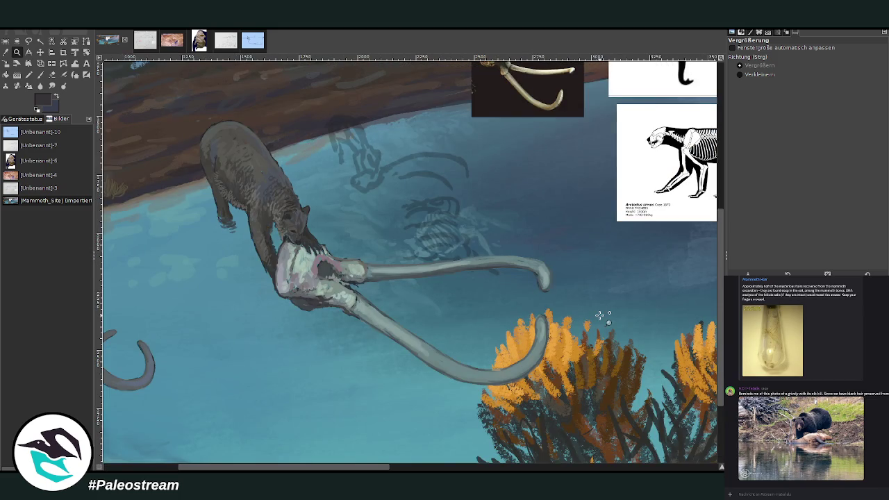
{"action": "left_click", "coordinate": [40, 52]}
{"action": "left_click_drag", "start_coordinate": [501, 111], "coordinate": [402, 245]}
{"action": "left_click", "coordinate": [18, 52]}
{"action": "left_click_drag", "start_coordinate": [223, 123], "coordinate": [441, 356]}
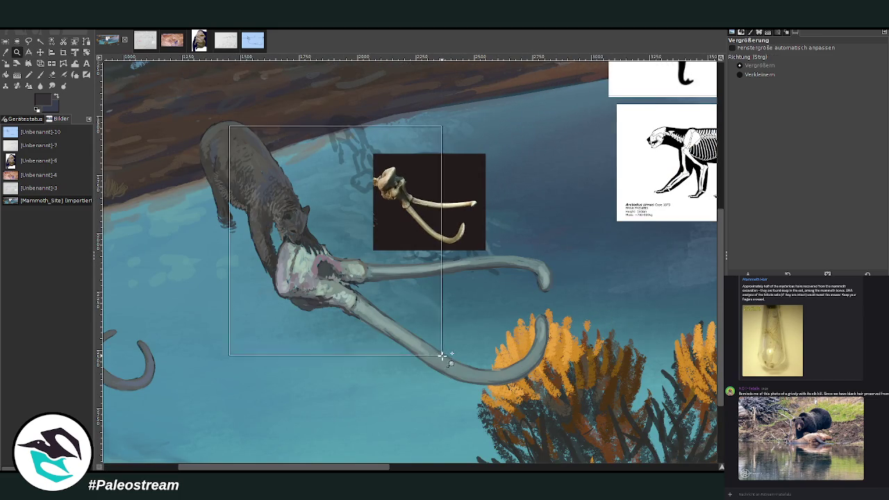
{"action": "mouse_move", "coordinate": [267, 73]}
{"action": "left_mouse_down"}
{"action": "mouse_move", "coordinate": [440, 248]}
{"action": "mouse_move", "coordinate": [532, 421]}
{"action": "left_mouse_up"}
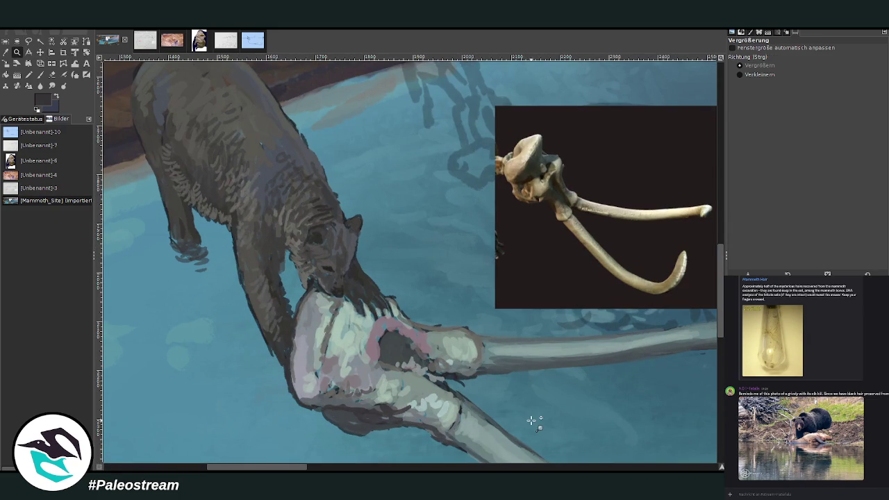
{"action": "left_click", "coordinate": [6, 52]}
Repaint the skull light grey, then add dark grey strokes on its lower left
{"action": "left_click", "coordinate": [301, 300]}
{"action": "left_click", "coordinate": [40, 74]}
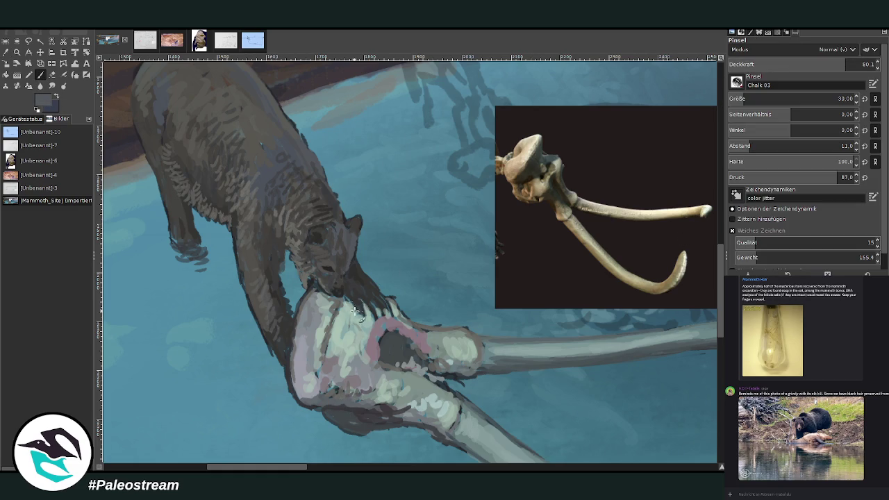
{"action": "left_click_drag", "start_coordinate": [343, 303], "coordinate": [326, 396]}
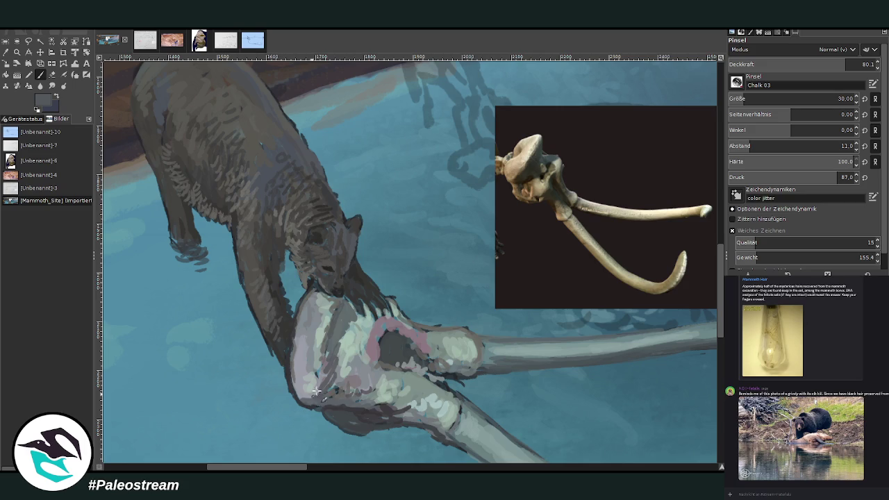
{"action": "left_click", "coordinate": [681, 244], "text": "ctrl"}
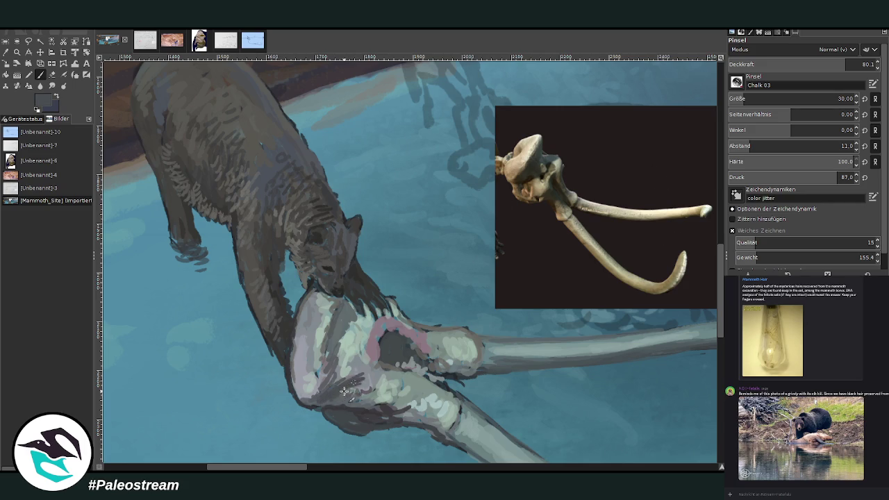
{"action": "mouse_move", "coordinate": [350, 384]}
{"action": "left_mouse_down"}
{"action": "mouse_move", "coordinate": [349, 349]}
{"action": "mouse_move", "coordinate": [334, 329]}
{"action": "mouse_move", "coordinate": [323, 407]}
{"action": "left_mouse_up"}
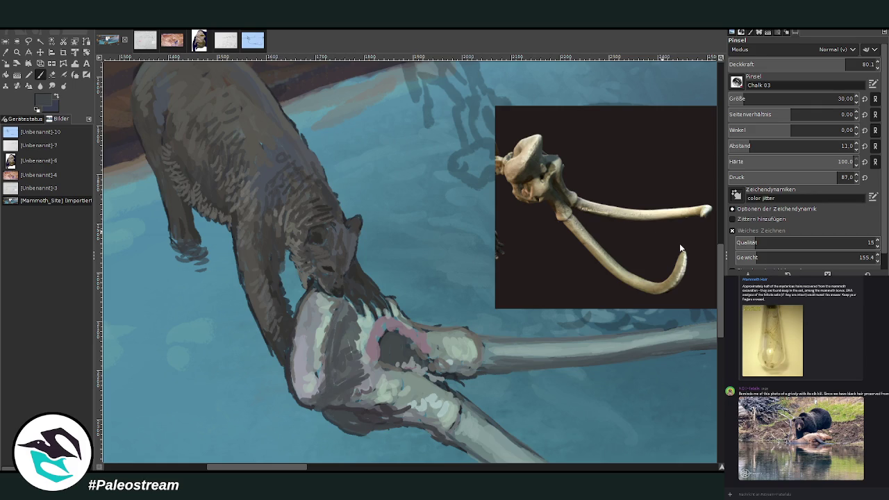
{"action": "mouse_move", "coordinate": [341, 396]}
{"action": "left_mouse_down"}
{"action": "mouse_move", "coordinate": [348, 413]}
{"action": "mouse_move", "coordinate": [364, 417]}
{"action": "mouse_move", "coordinate": [355, 383]}
{"action": "left_mouse_up"}
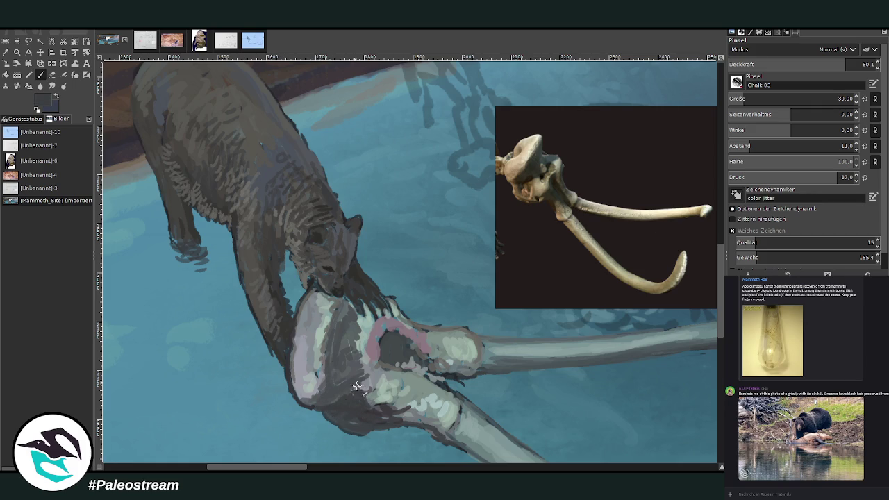
Darken the skull's lower edge and the bone socket at 59.9 opacity
{"action": "left_click", "coordinate": [679, 253], "text": "ctrl"}
{"action": "mouse_move", "coordinate": [376, 419]}
{"action": "left_mouse_down"}
{"action": "mouse_move", "coordinate": [380, 410]}
{"action": "mouse_move", "coordinate": [364, 412]}
{"action": "left_mouse_up"}
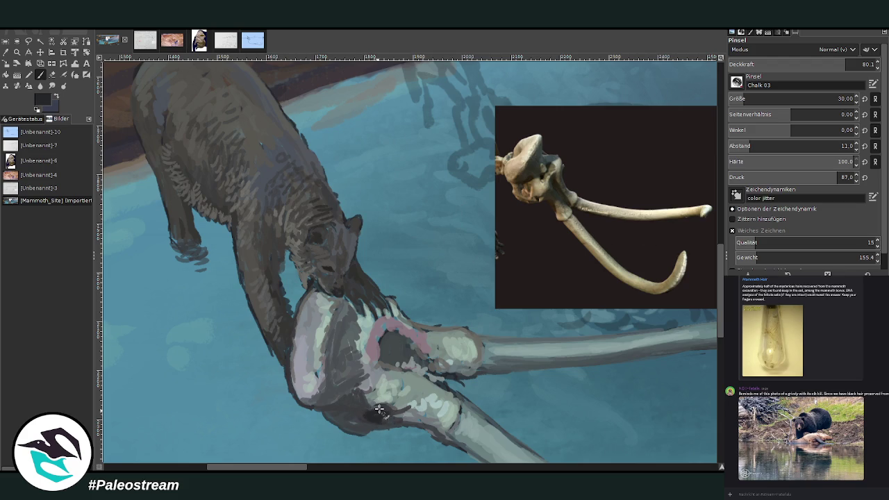
{"action": "mouse_move", "coordinate": [390, 334]}
{"action": "left_mouse_down"}
{"action": "mouse_move", "coordinate": [384, 351]}
{"action": "mouse_move", "coordinate": [391, 354]}
{"action": "left_mouse_up"}
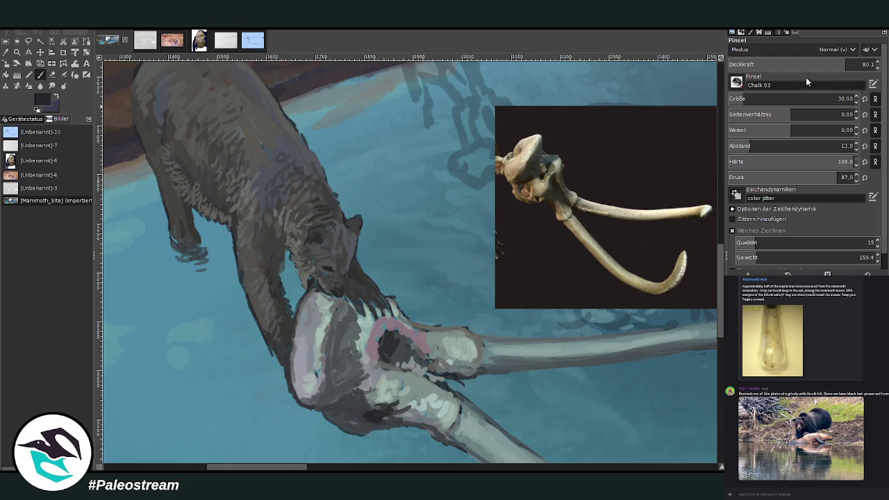
{"action": "left_click_drag", "start_coordinate": [789, 67], "coordinate": [785, 62]}
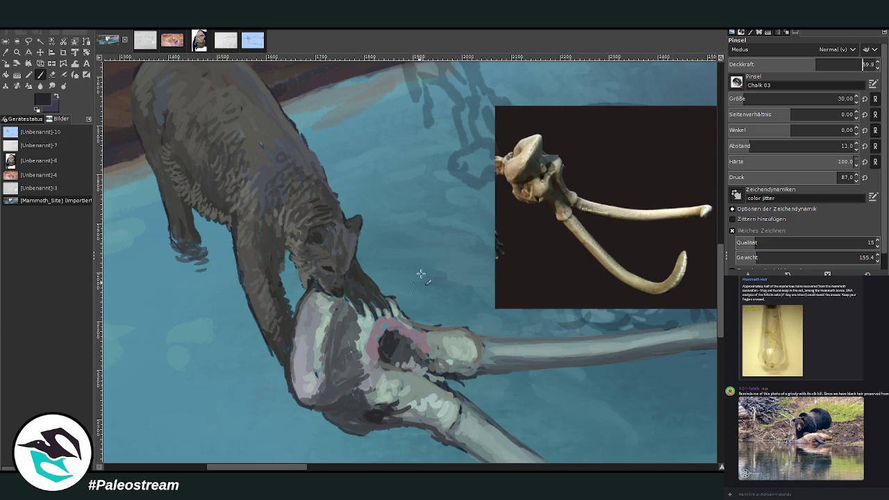
{"action": "mouse_move", "coordinate": [385, 366]}
{"action": "left_mouse_down"}
{"action": "mouse_move", "coordinate": [391, 355]}
{"action": "mouse_move", "coordinate": [377, 348]}
{"action": "mouse_move", "coordinate": [395, 328]}
{"action": "mouse_move", "coordinate": [403, 342]}
{"action": "mouse_move", "coordinate": [388, 365]}
{"action": "mouse_move", "coordinate": [382, 356]}
{"action": "mouse_move", "coordinate": [401, 334]}
{"action": "left_mouse_up"}
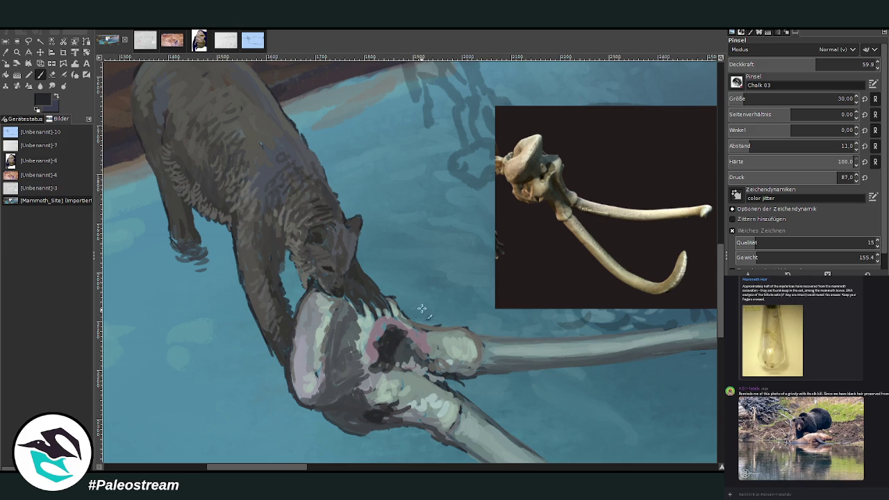
Repaint the socket's pink area with greyer, near-black tones
{"action": "key", "text": "o"}
{"action": "left_click", "coordinate": [366, 342]}
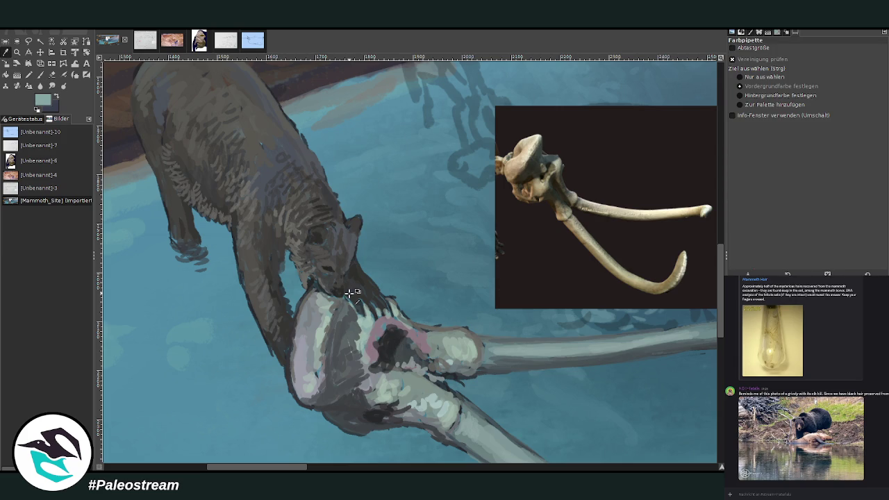
{"action": "left_click", "coordinate": [41, 75]}
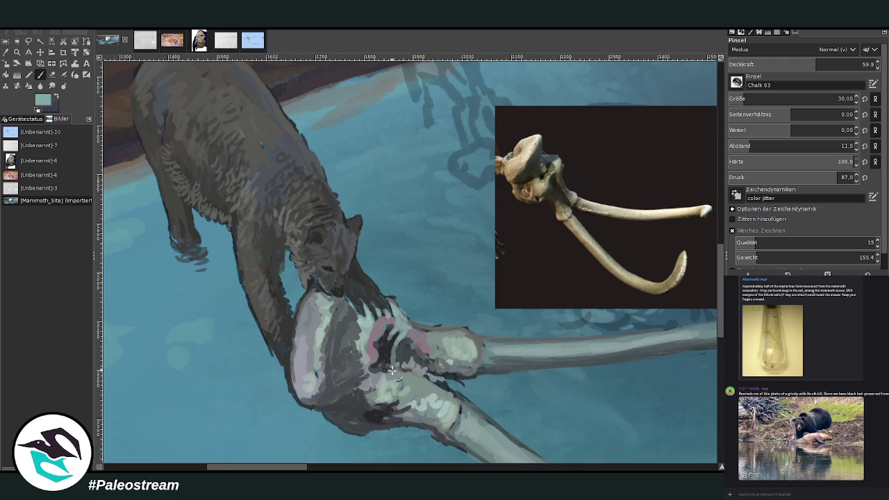
{"action": "left_click", "coordinate": [685, 221], "text": "ctrl"}
{"action": "left_click_drag", "start_coordinate": [405, 337], "coordinate": [387, 328]}
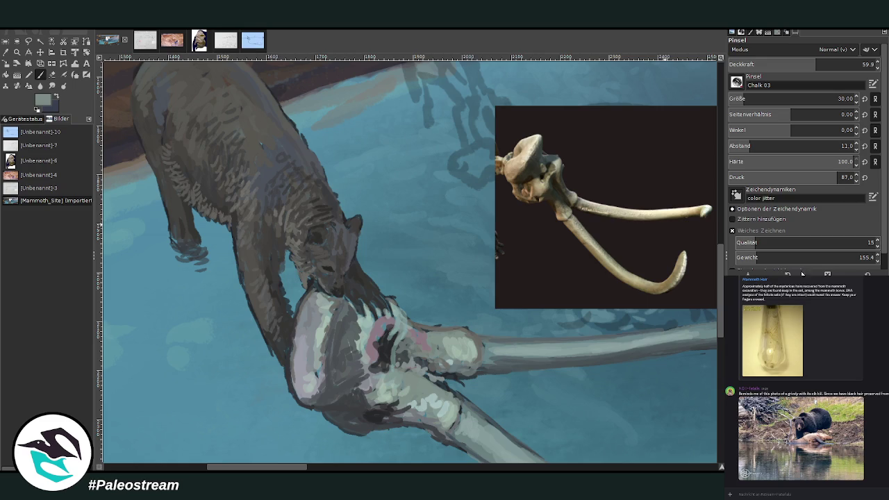
{"action": "left_click_drag", "start_coordinate": [393, 334], "coordinate": [375, 367]}
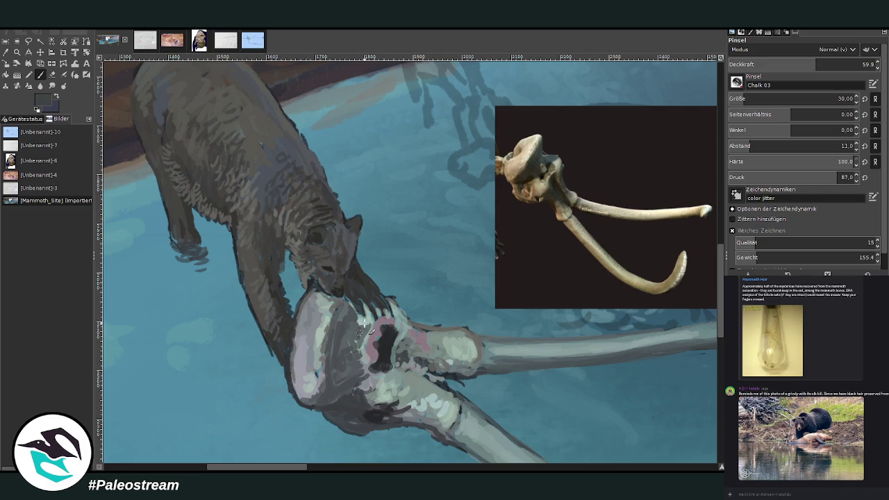
Darken the lower edges of the bone, the bone joint and the tusk
{"action": "left_click", "coordinate": [680, 257], "text": "ctrl"}
{"action": "left_click_drag", "start_coordinate": [332, 381], "coordinate": [322, 407]}
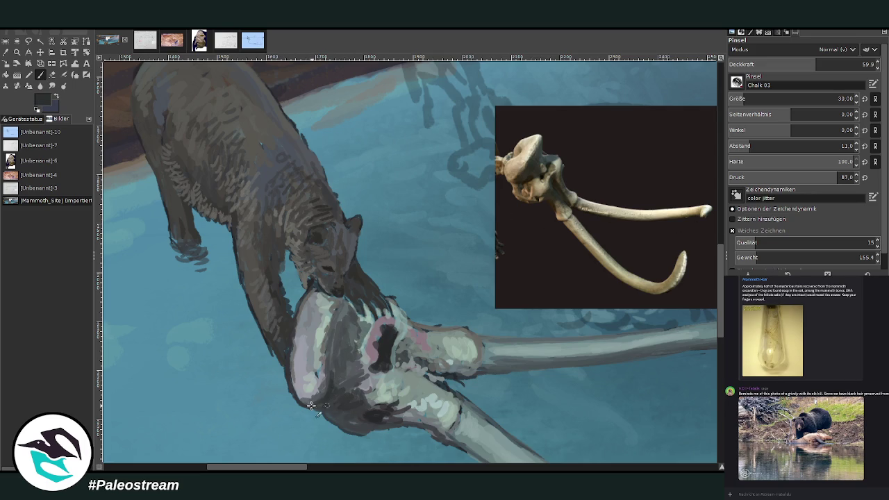
{"action": "mouse_move", "coordinate": [353, 421]}
{"action": "left_mouse_down"}
{"action": "mouse_move", "coordinate": [330, 416]}
{"action": "mouse_move", "coordinate": [437, 441]}
{"action": "mouse_move", "coordinate": [417, 425]}
{"action": "left_mouse_up"}
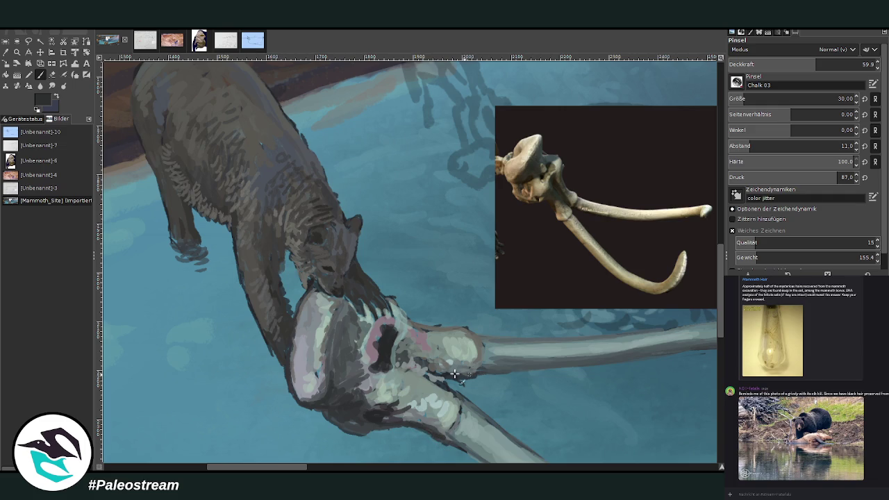
{"action": "left_click", "coordinate": [681, 251], "text": "ctrl"}
{"action": "mouse_move", "coordinate": [466, 372]}
{"action": "left_mouse_down"}
{"action": "mouse_move", "coordinate": [435, 358]}
{"action": "mouse_move", "coordinate": [462, 366]}
{"action": "left_mouse_up"}
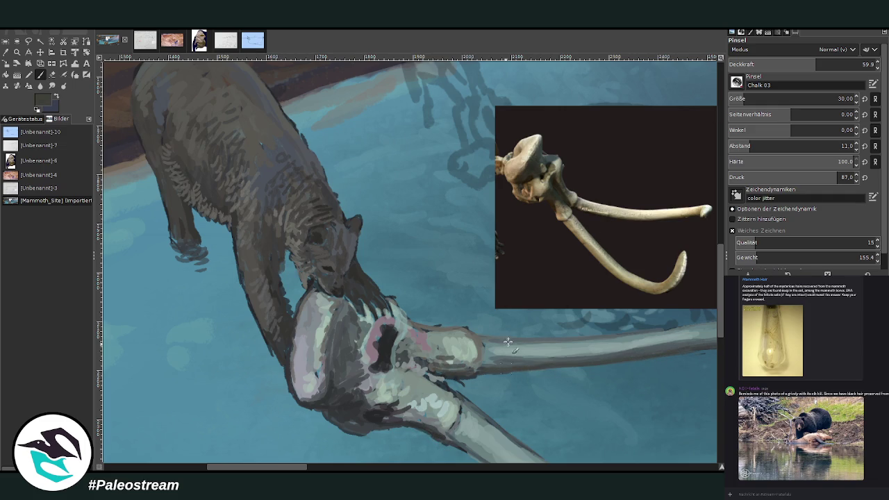
{"action": "left_click_drag", "start_coordinate": [596, 364], "coordinate": [511, 368]}
{"action": "scroll", "coordinate": [719, 353], "scroll_direction": "down", "scroll_amount": 5}
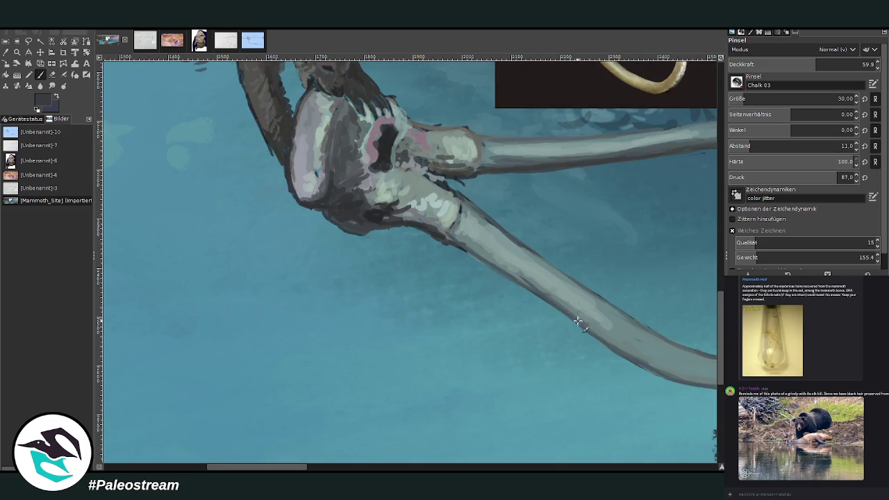
Shade the curved tusk's underside and the upper tusk's lower edge at 44.5 opacity
{"action": "scroll", "coordinate": [460, 467], "scroll_direction": "right", "scroll_amount": 5}
{"action": "left_click_drag", "start_coordinate": [514, 354], "coordinate": [431, 377]}
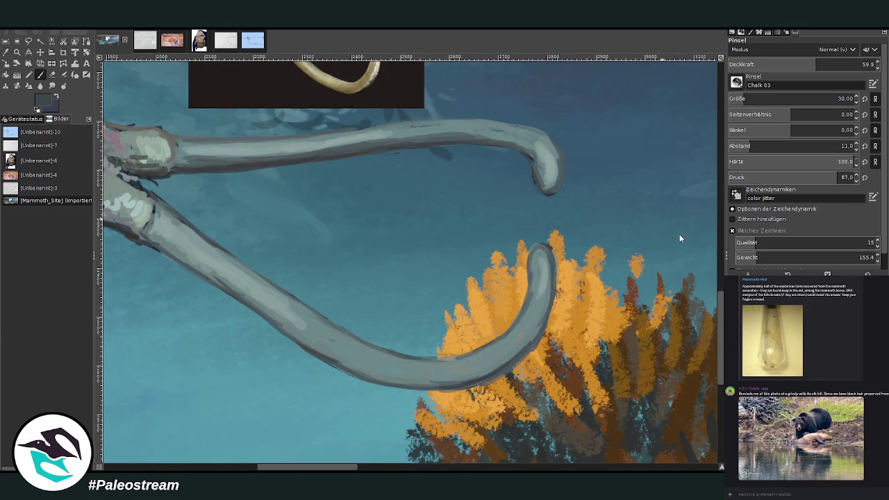
{"action": "mouse_move", "coordinate": [515, 357]}
{"action": "left_mouse_down"}
{"action": "mouse_move", "coordinate": [522, 348]}
{"action": "mouse_move", "coordinate": [478, 373]}
{"action": "mouse_move", "coordinate": [368, 375]}
{"action": "left_mouse_up"}
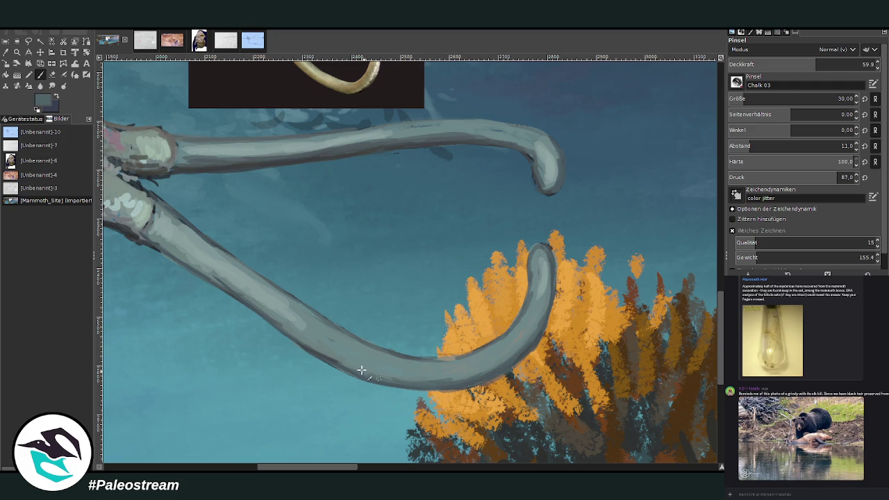
{"action": "left_click", "coordinate": [792, 64]}
{"action": "mouse_move", "coordinate": [529, 320]}
{"action": "left_mouse_down"}
{"action": "mouse_move", "coordinate": [500, 353]}
{"action": "mouse_move", "coordinate": [410, 375]}
{"action": "mouse_move", "coordinate": [304, 338]}
{"action": "left_mouse_up"}
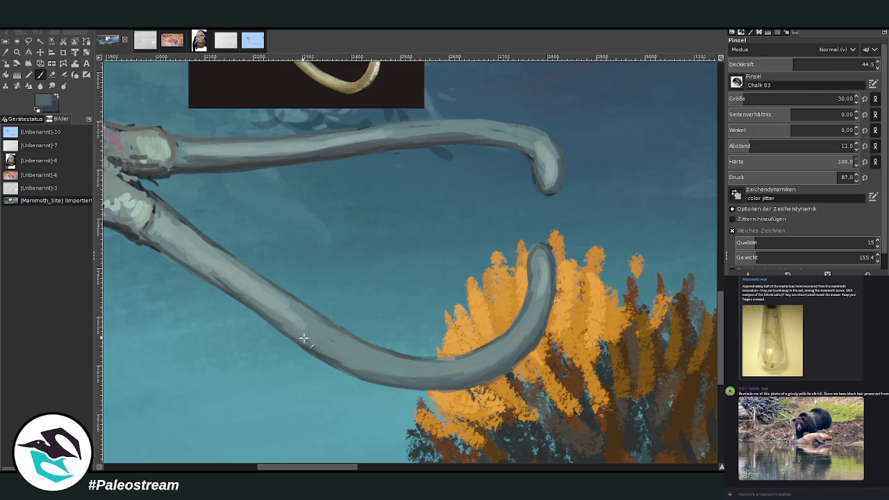
{"action": "left_click_drag", "start_coordinate": [463, 133], "coordinate": [377, 145]}
Sample a light grey-green and highlight the tusk tip, upper tusk and tusk base
{"action": "key", "text": "o"}
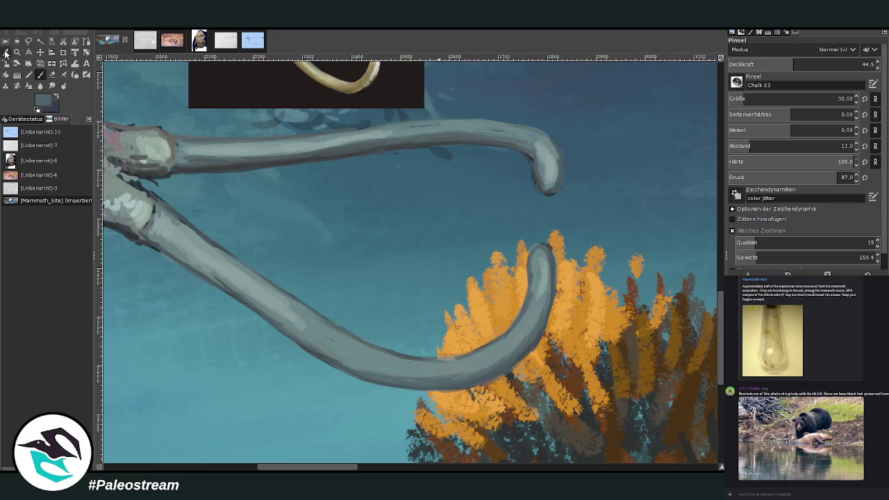
{"action": "left_click", "coordinate": [168, 140]}
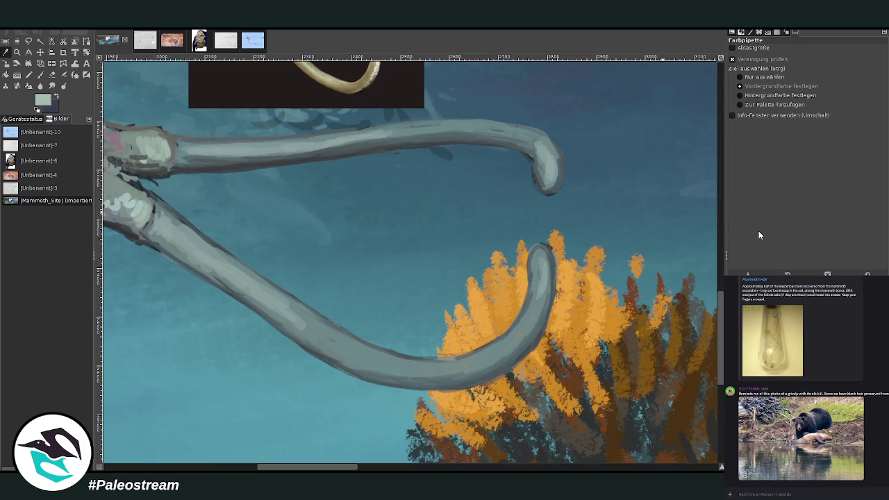
{"action": "left_click", "coordinate": [41, 74]}
{"action": "left_click_drag", "start_coordinate": [532, 255], "coordinate": [537, 293]}
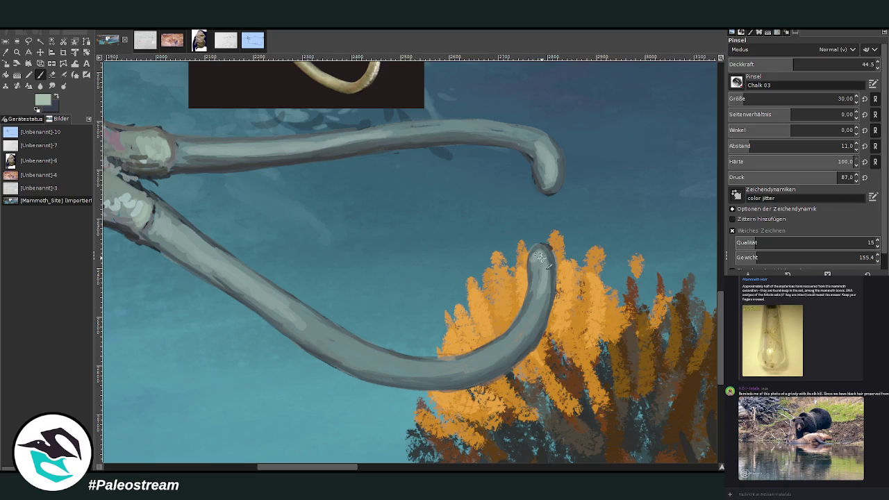
{"action": "mouse_move", "coordinate": [534, 256]}
{"action": "left_mouse_down"}
{"action": "mouse_move", "coordinate": [536, 306]}
{"action": "mouse_move", "coordinate": [516, 326]}
{"action": "left_mouse_up"}
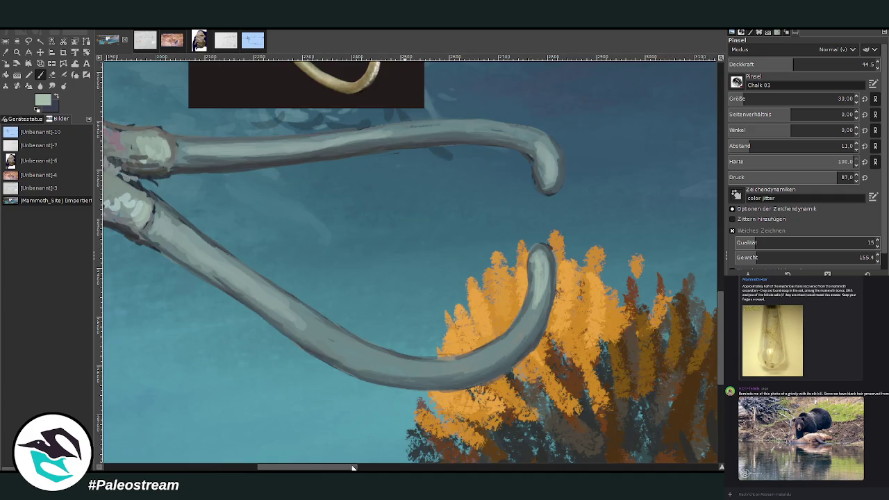
{"action": "left_click_drag", "start_coordinate": [352, 467], "coordinate": [307, 468]}
{"action": "left_click_drag", "start_coordinate": [397, 187], "coordinate": [377, 179]}
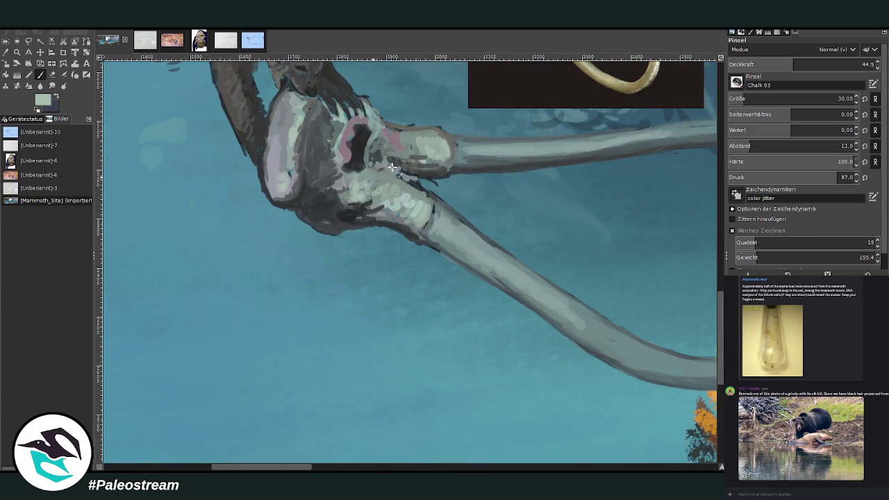
Highlight the skull's lower-left edge and body at 60.3 opacity, then zoom out
{"action": "scroll", "coordinate": [418, 118], "scroll_direction": "up", "scroll_amount": 5}
{"action": "left_click_drag", "start_coordinate": [281, 374], "coordinate": [282, 346]}
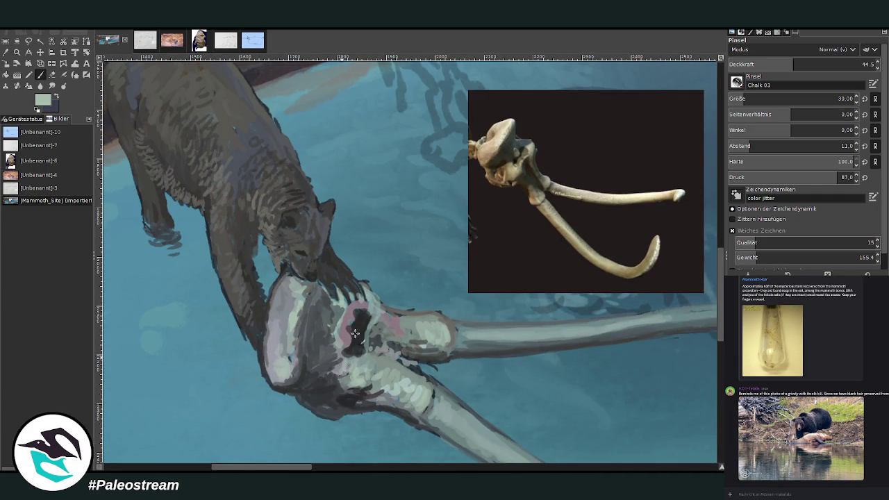
{"action": "left_click", "coordinate": [819, 60]}
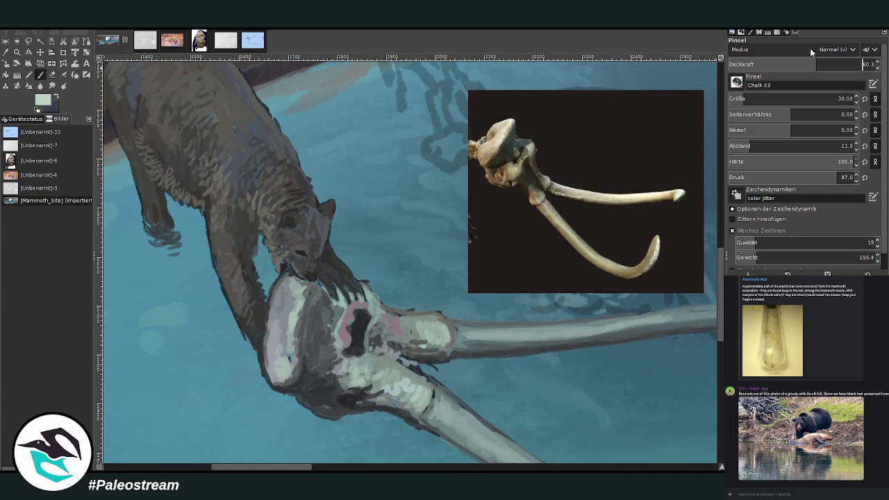
{"action": "mouse_move", "coordinate": [373, 379]}
{"action": "left_mouse_down"}
{"action": "mouse_move", "coordinate": [362, 358]}
{"action": "mouse_move", "coordinate": [374, 305]}
{"action": "left_mouse_up"}
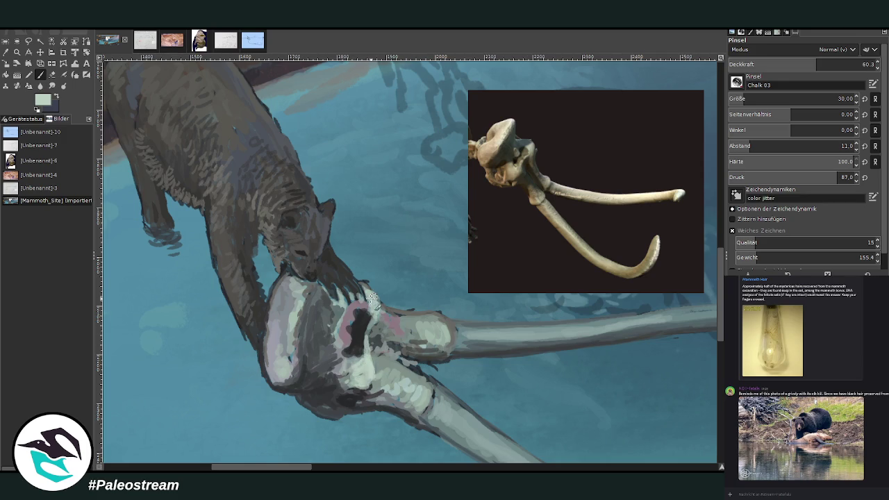
{"action": "key", "text": "minus"}
{"action": "key", "text": "minus"}
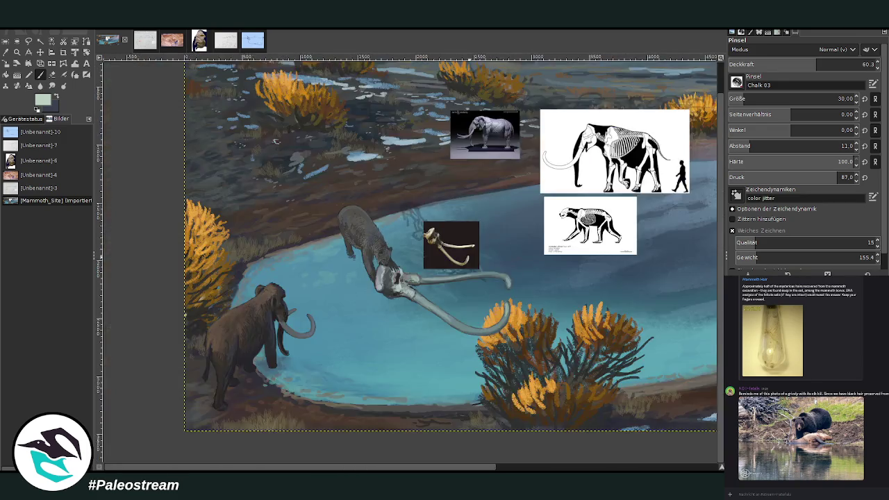
{"action": "key", "text": "minus"}
{"action": "left_click", "coordinate": [16, 52]}
Lighten the lower tusk with a size-59 brush at 39.1 opacity
{"action": "left_click_drag", "start_coordinate": [213, 204], "coordinate": [400, 366]}
{"action": "mouse_move", "coordinate": [242, 155]}
{"action": "left_mouse_down"}
{"action": "mouse_move", "coordinate": [413, 234]}
{"action": "mouse_move", "coordinate": [564, 415]}
{"action": "left_mouse_up"}
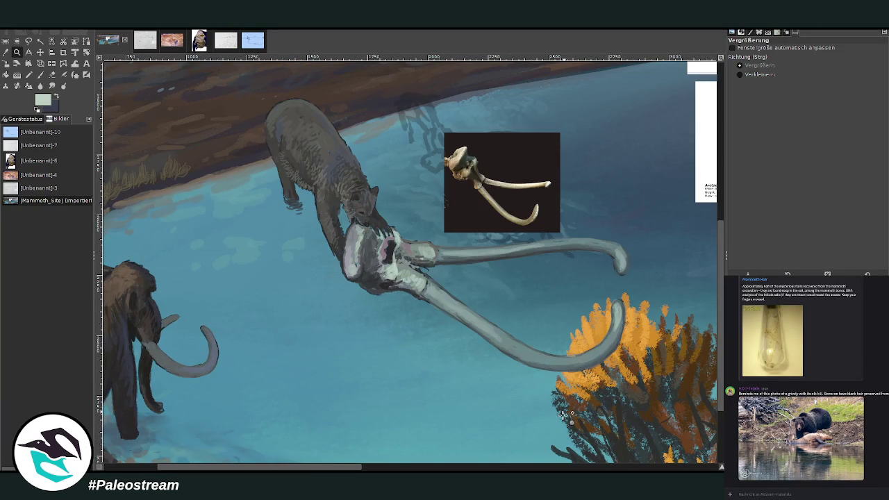
{"action": "left_click", "coordinate": [14, 64]}
{"action": "left_click", "coordinate": [39, 75]}
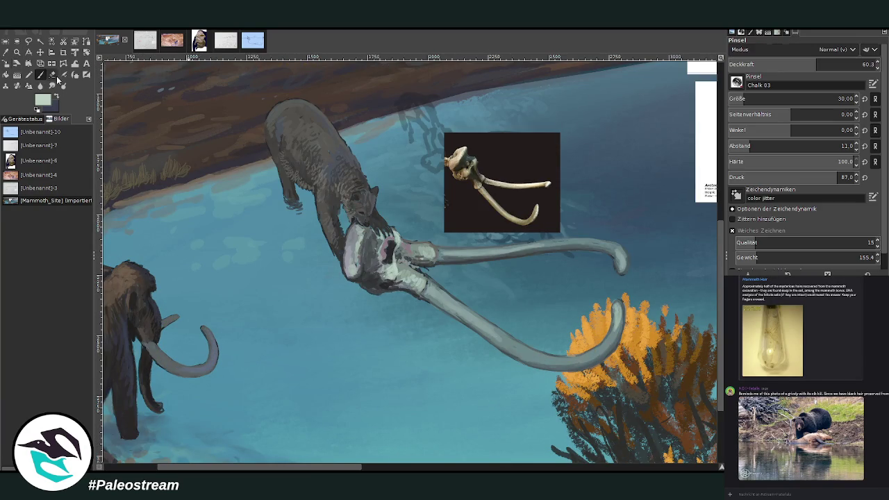
{"action": "left_click_drag", "start_coordinate": [742, 98], "coordinate": [751, 98]}
{"action": "left_click_drag", "start_coordinate": [817, 64], "coordinate": [785, 64]}
{"action": "left_click_drag", "start_coordinate": [622, 312], "coordinate": [606, 347]}
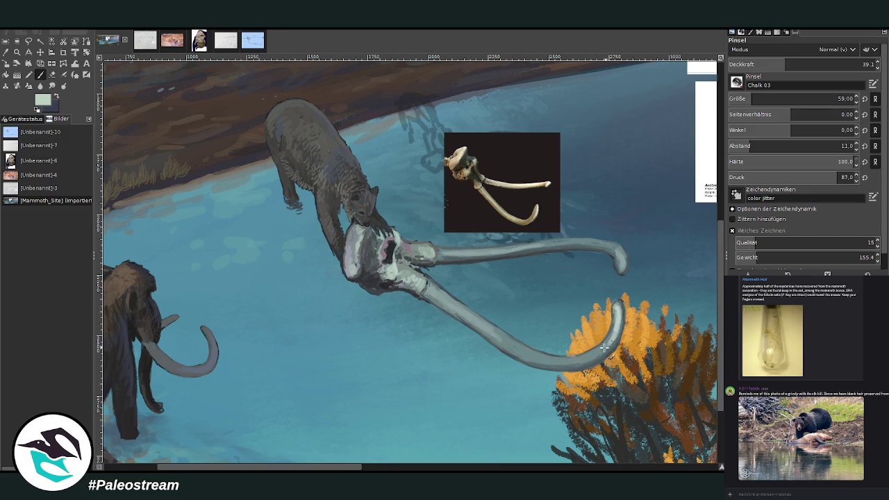
Move the skull reference photo aside and delete it from the canvas
{"action": "key", "text": "m"}
{"action": "left_click_drag", "start_coordinate": [480, 167], "coordinate": [592, 109]}
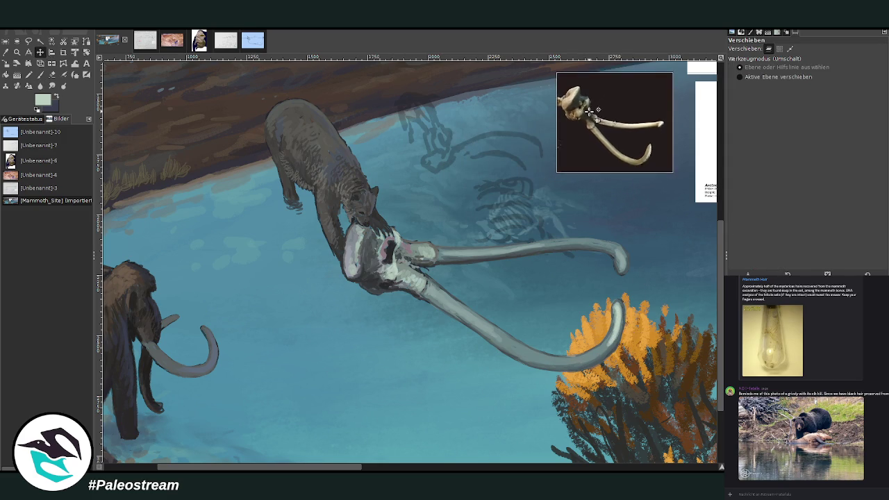
{"action": "key", "text": "Delete"}
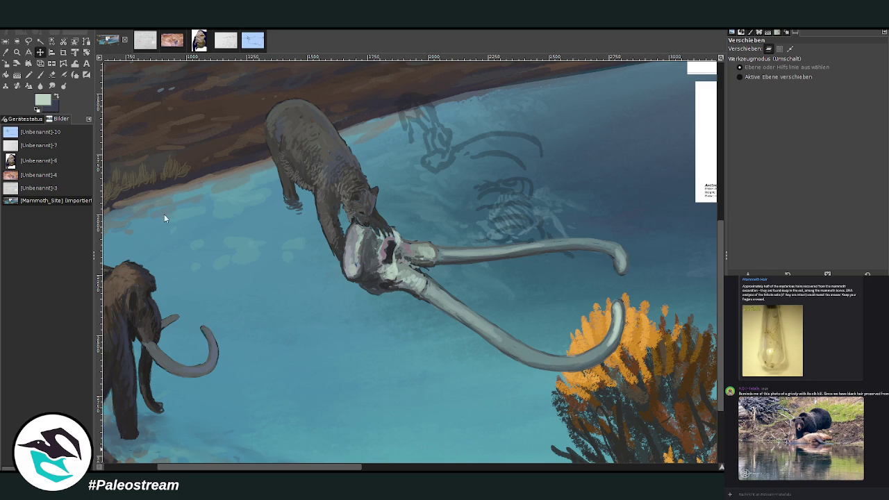
Scale the bear-and-skull layer down to 783×589 pixels
{"action": "left_click", "coordinate": [6, 63]}
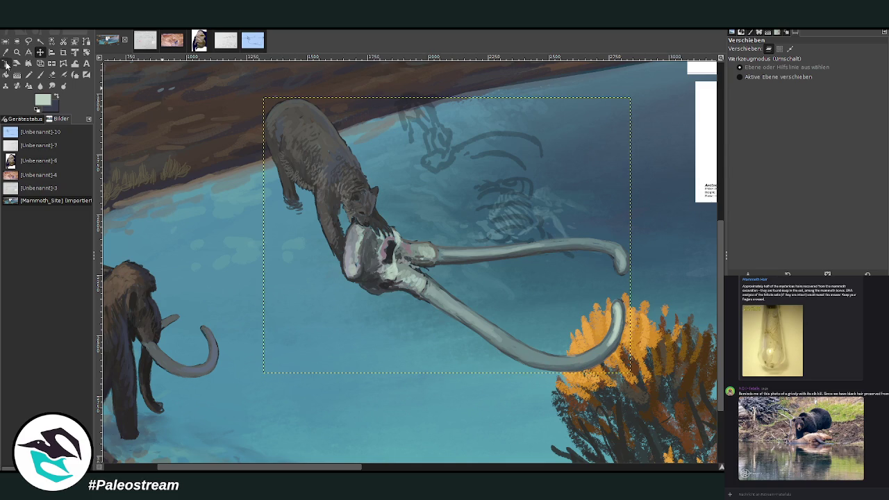
{"action": "left_click", "coordinate": [326, 203]}
{"action": "mouse_move", "coordinate": [410, 209]}
{"action": "left_mouse_down"}
{"action": "mouse_move", "coordinate": [408, 219]}
{"action": "mouse_move", "coordinate": [458, 169]}
{"action": "mouse_move", "coordinate": [414, 141]}
{"action": "mouse_move", "coordinate": [473, 127]}
{"action": "mouse_move", "coordinate": [464, 144]}
{"action": "left_mouse_up"}
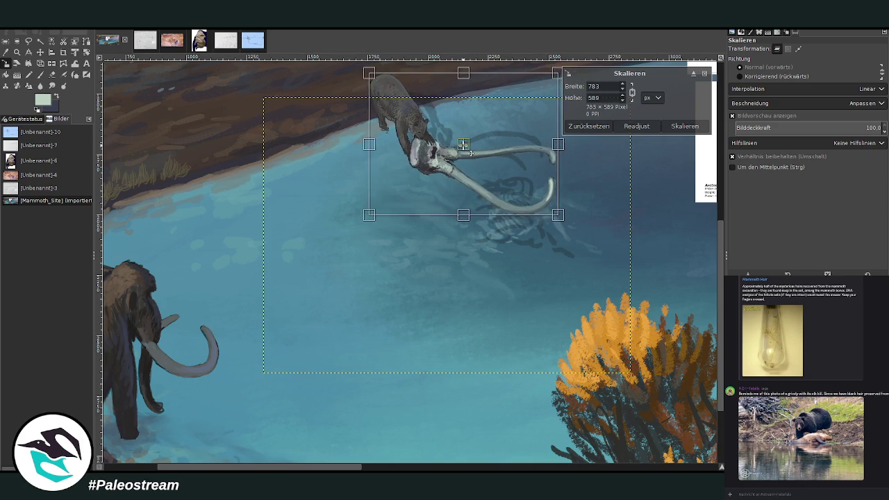
{"action": "left_click", "coordinate": [669, 124]}
{"action": "key", "text": "m"}
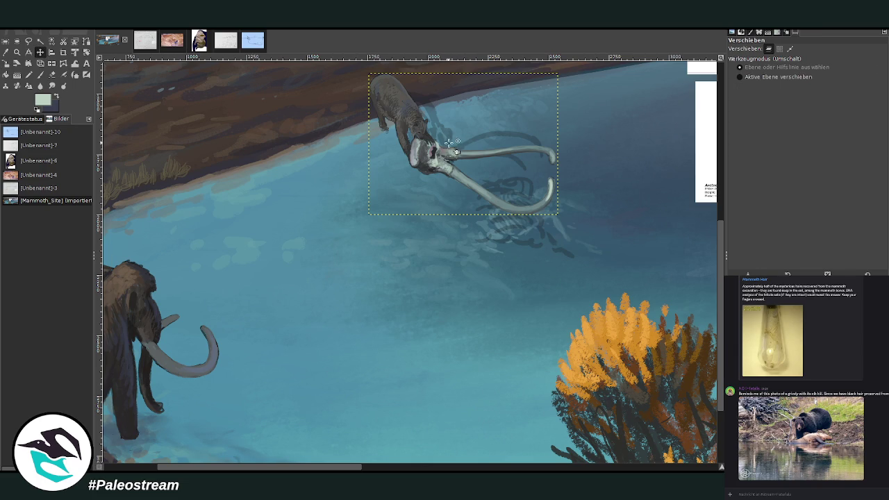
Undo the dark reflection beneath the bear and zoom out to the whole painting
{"action": "key", "text": "ctrl+z"}
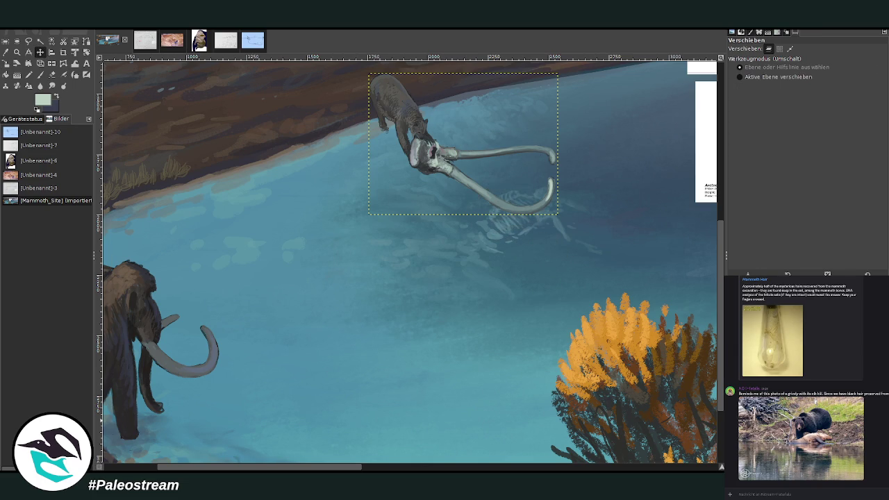
{"action": "key", "text": "minus"}
{"action": "key", "text": "minus"}
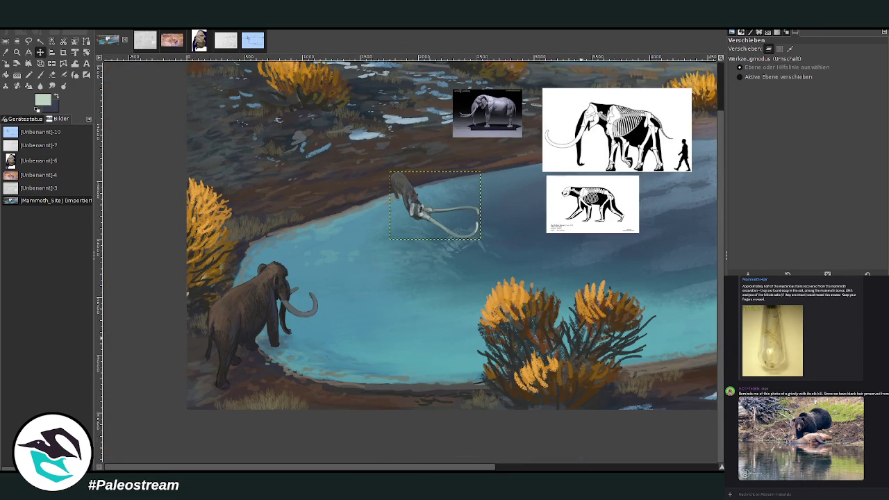
{"action": "left_click", "coordinate": [16, 52]}
Zoom in on the shrunken bear and skull and switch to the Eraser (Chalk 03, size 54)
{"action": "left_click_drag", "start_coordinate": [363, 148], "coordinate": [503, 327]}
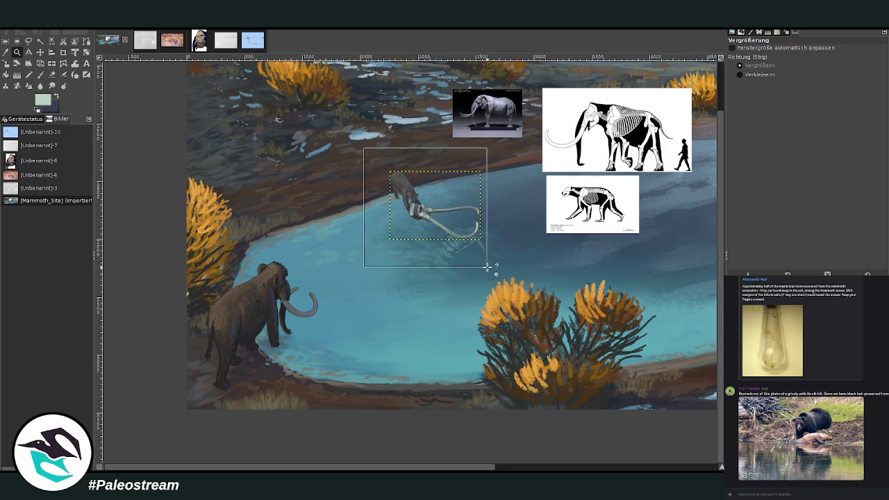
{"action": "left_click_drag", "start_coordinate": [273, 93], "coordinate": [529, 367]}
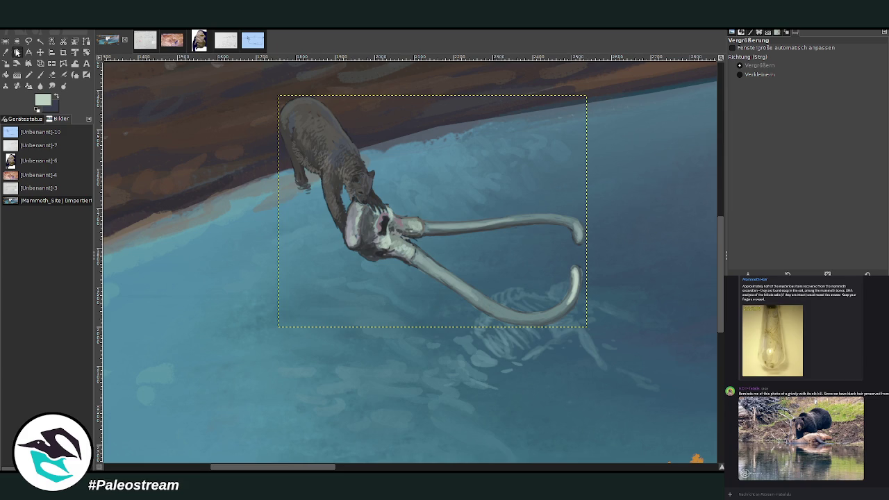
{"action": "left_click_drag", "start_coordinate": [201, 74], "coordinate": [565, 428]}
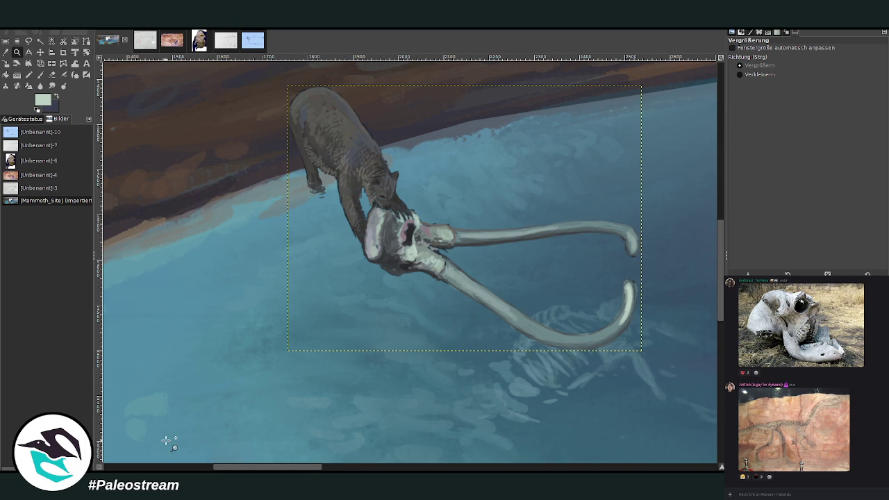
{"action": "left_click", "coordinate": [52, 74]}
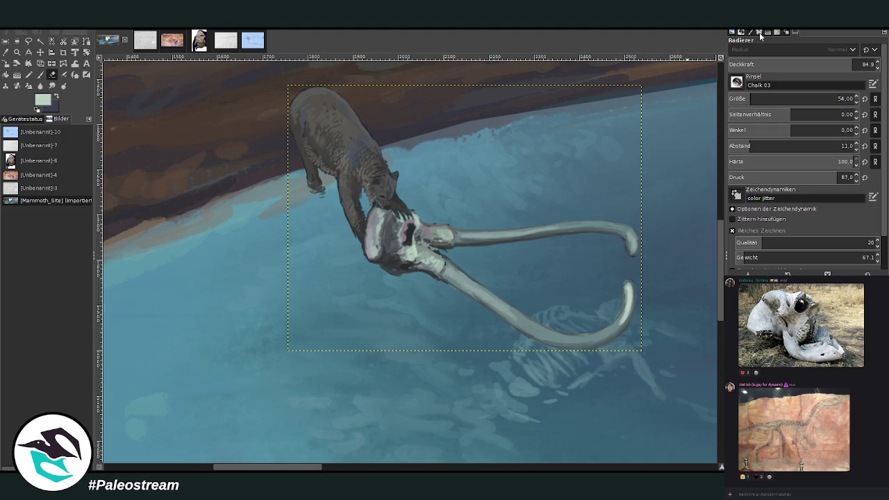
Sample dark blue and teal from the water with a brush enlarged to about 80
{"action": "left_click", "coordinate": [6, 52]}
{"action": "left_click", "coordinate": [562, 403]}
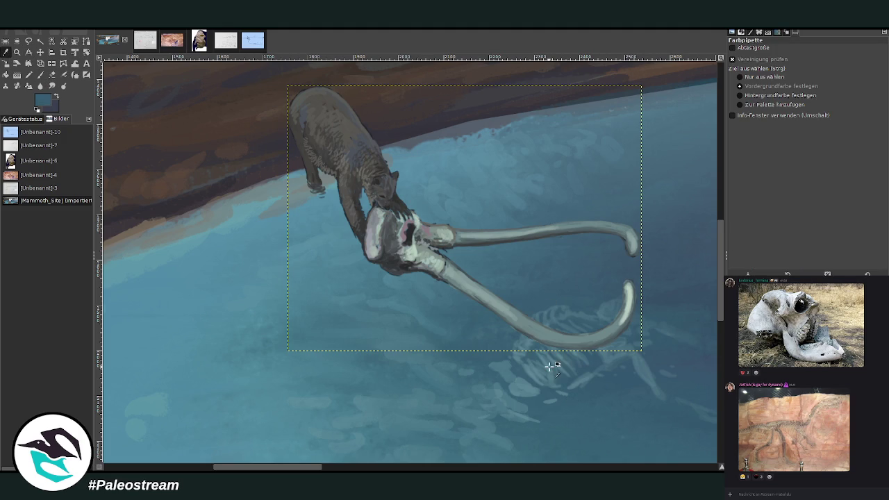
{"action": "left_click", "coordinate": [40, 75]}
{"action": "left_click", "coordinate": [837, 99]}
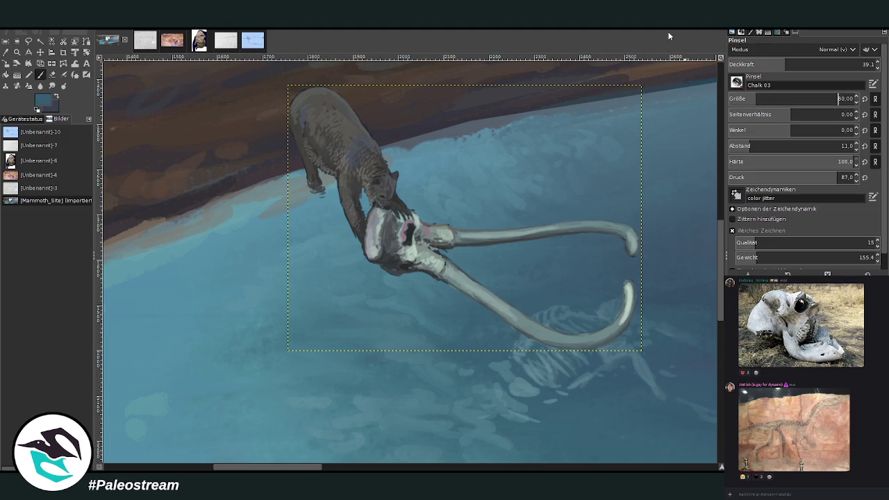
{"action": "key", "text": "ctrl+shift+a"}
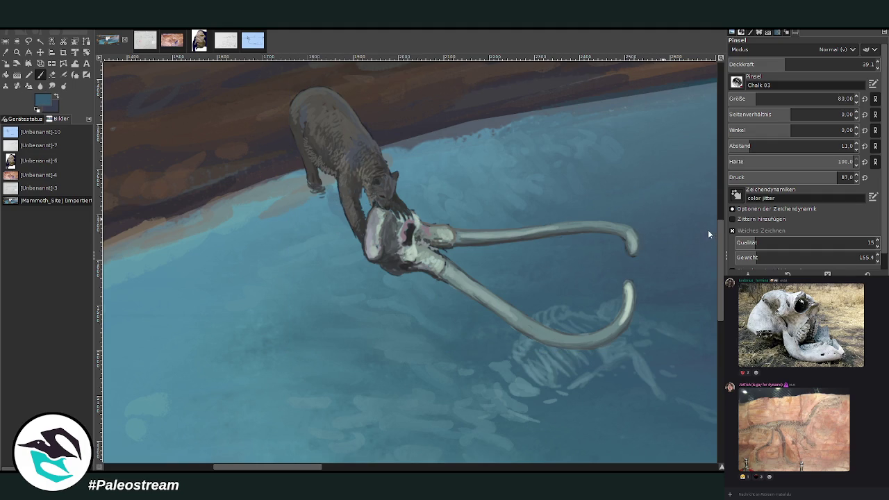
{"action": "left_click", "coordinate": [704, 237], "text": "ctrl"}
{"action": "key", "text": "bracketright"}
{"action": "key", "text": "bracketright"}
{"action": "key", "text": "bracketright"}
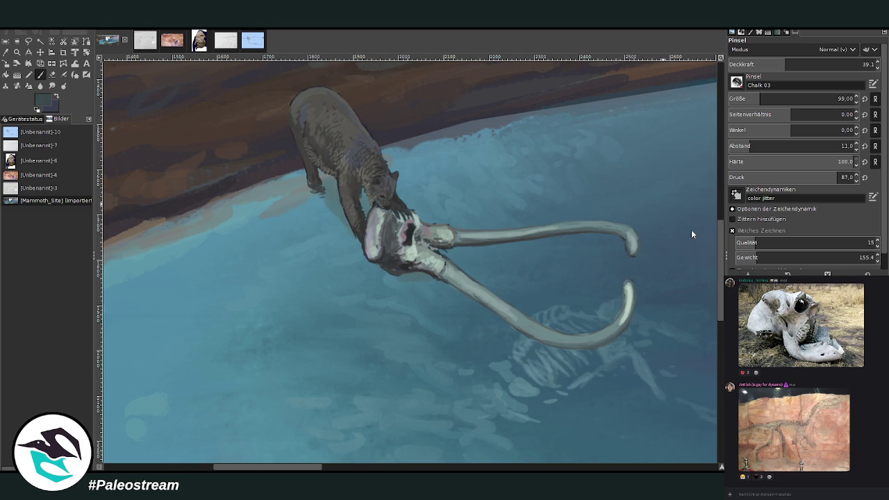
Reduce the brush size and lower its opacity to 23.7 for soft water strokes
{"action": "left_click", "coordinate": [771, 63]}
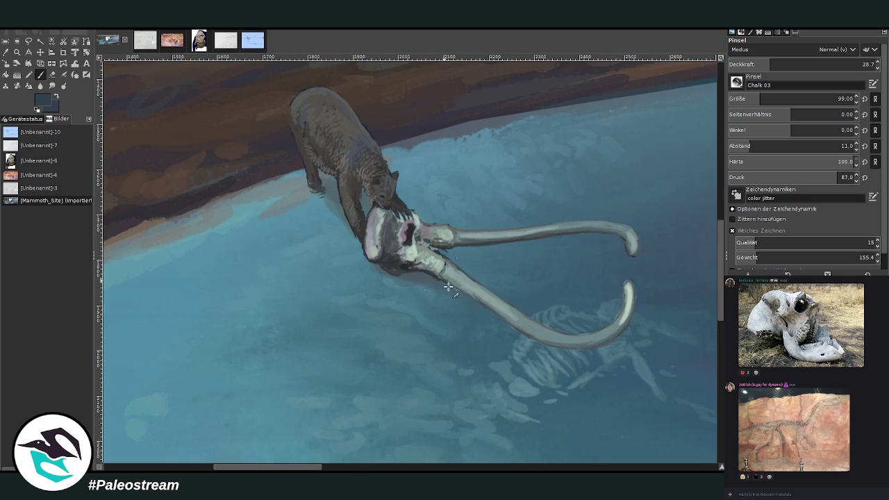
{"action": "key", "text": "less"}
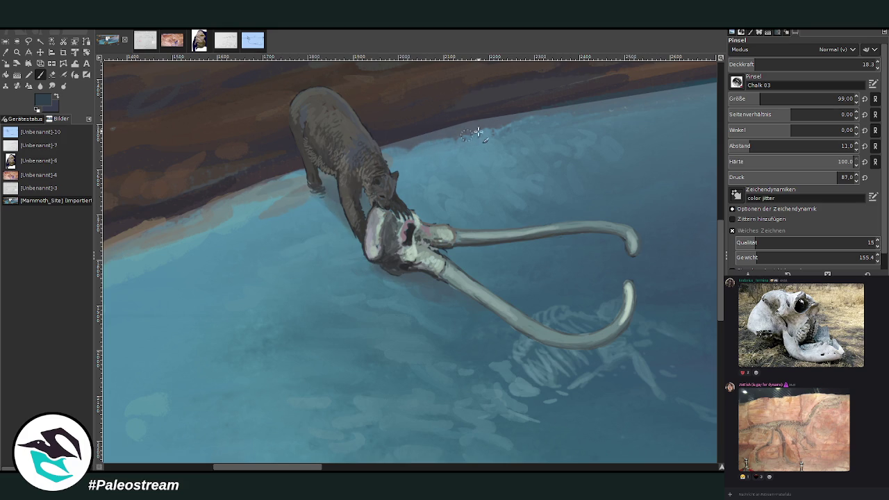
{"action": "key", "text": "greater"}
{"action": "key", "text": "bracketleft"}
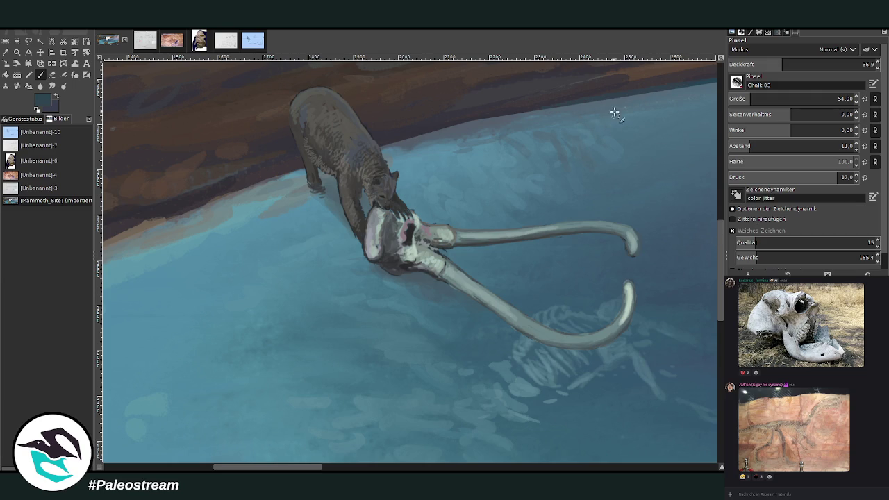
{"action": "left_click", "coordinate": [767, 65]}
{"action": "left_click_drag", "start_coordinate": [766, 65], "coordinate": [764, 65]}
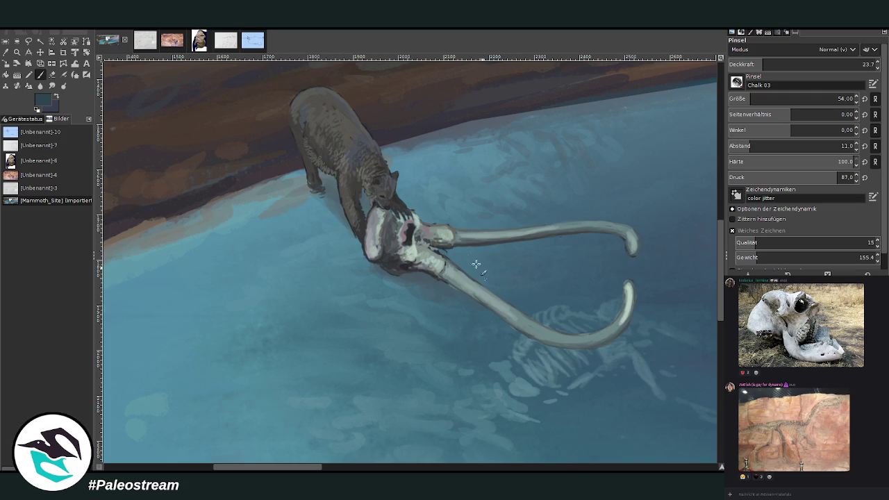
{"action": "left_click", "coordinate": [52, 85]}
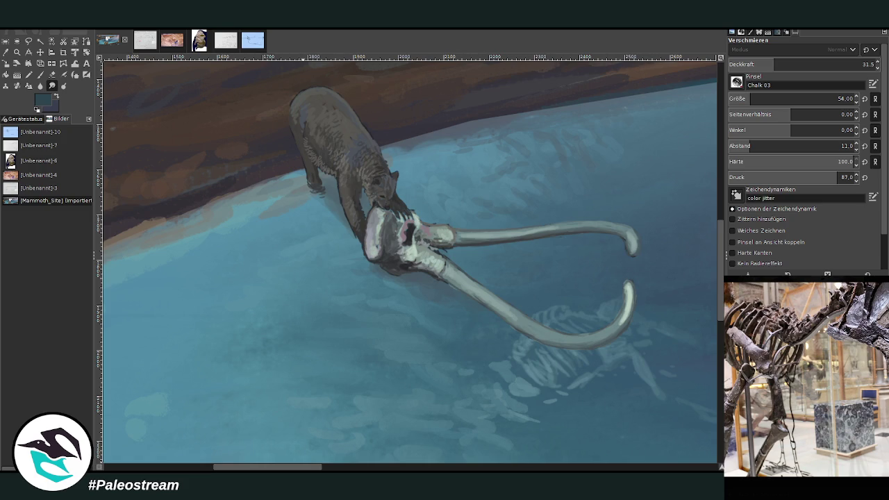
Check the skeleton reference photo, then sample a lighter blue from the water for ripples
{"action": "left_click", "coordinate": [816, 495]}
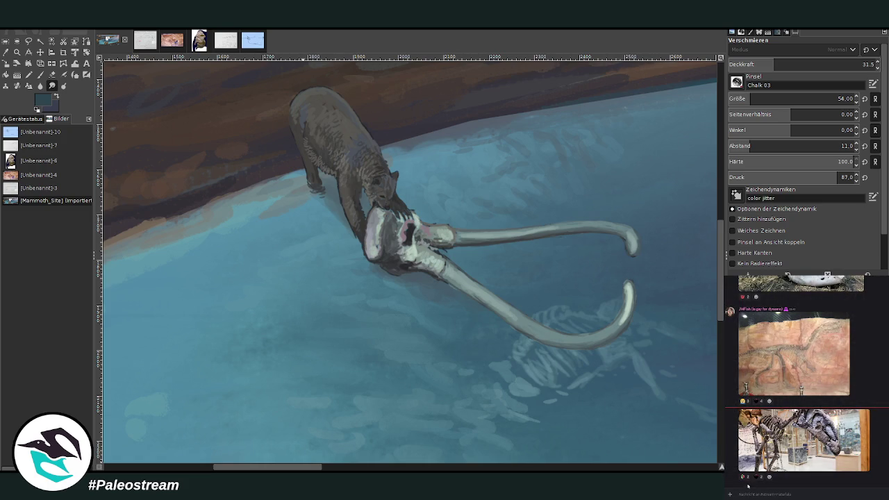
{"action": "left_click", "coordinate": [771, 462]}
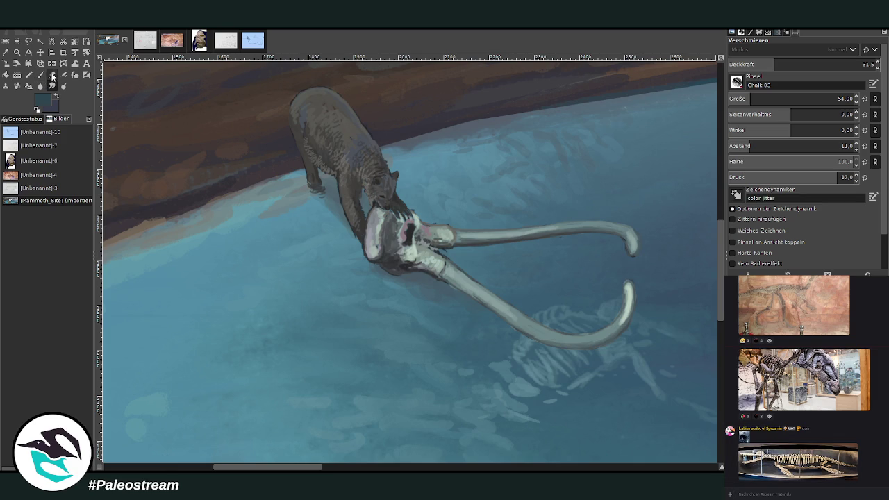
{"action": "left_click", "coordinate": [7, 53]}
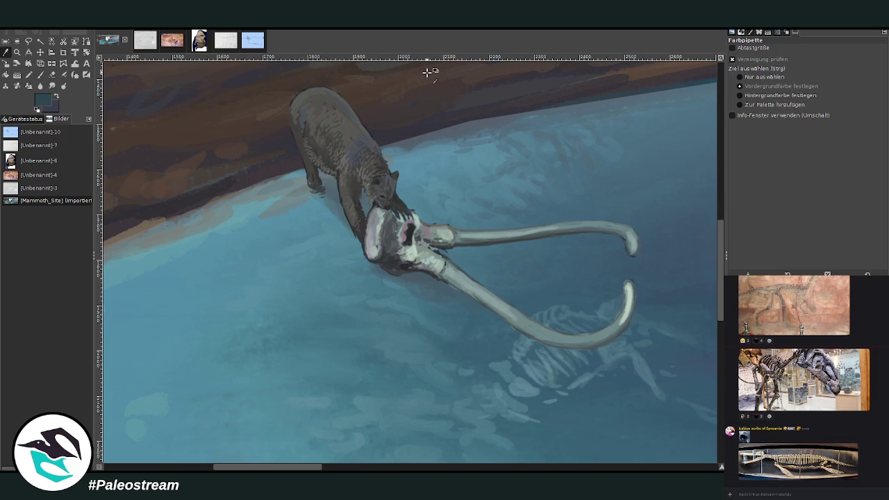
{"action": "left_click", "coordinate": [547, 296]}
{"action": "left_click", "coordinate": [40, 74]}
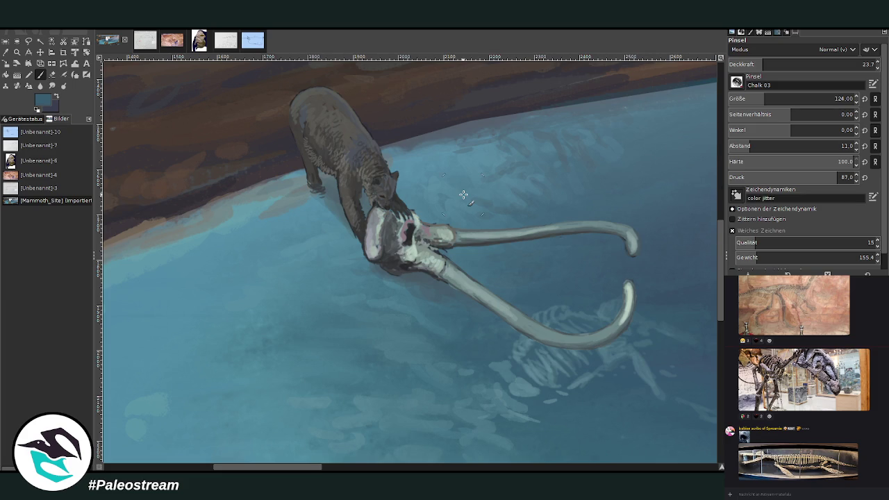
{"action": "key", "text": "m"}
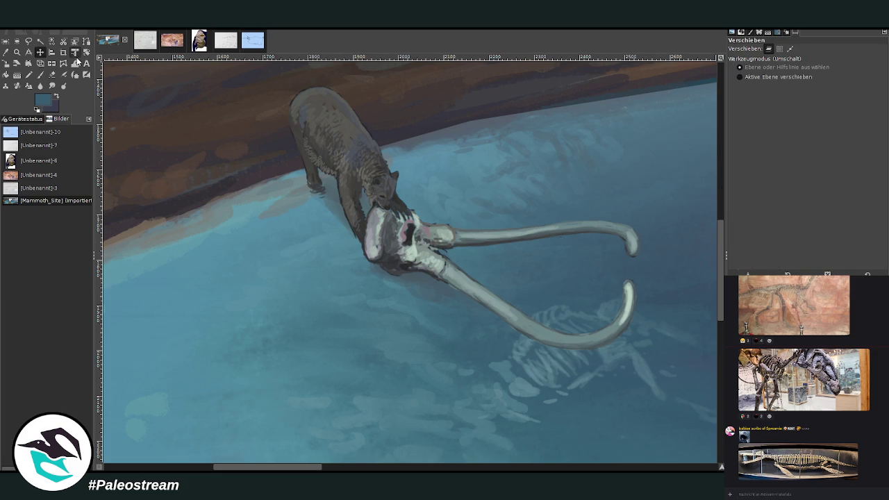
Set the brush to Darken only at 17 opacity and faintly darken both tusks
{"action": "left_click", "coordinate": [460, 279]}
{"action": "key", "text": "p"}
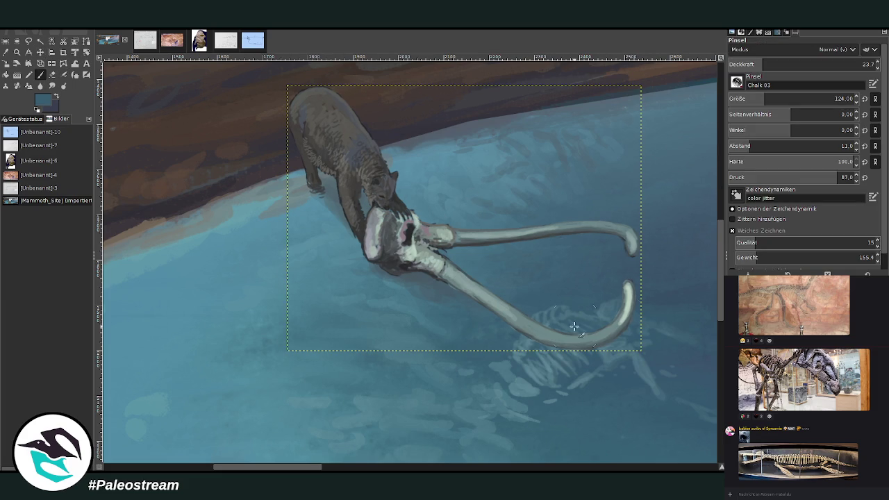
{"action": "scroll", "coordinate": [799, 49], "scroll_direction": "down", "scroll_amount": 5}
{"action": "left_click", "coordinate": [771, 64]}
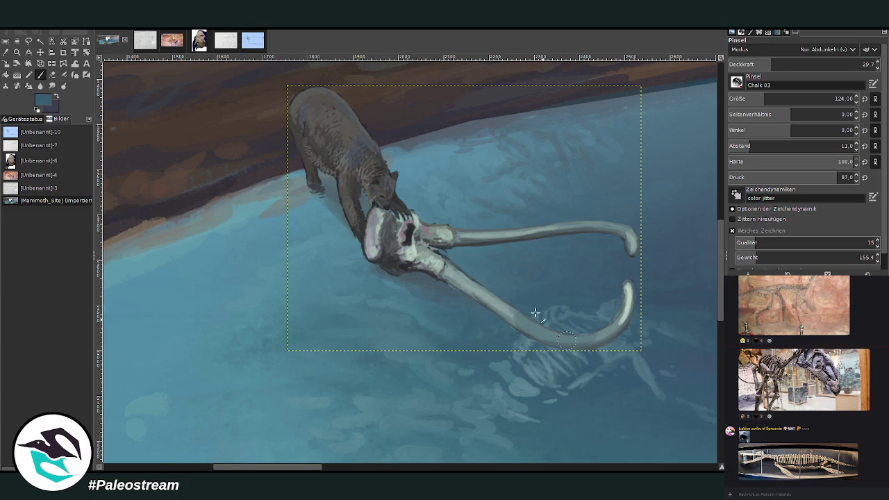
{"action": "left_click", "coordinate": [746, 61]}
{"action": "left_click_drag", "start_coordinate": [496, 305], "coordinate": [505, 321]}
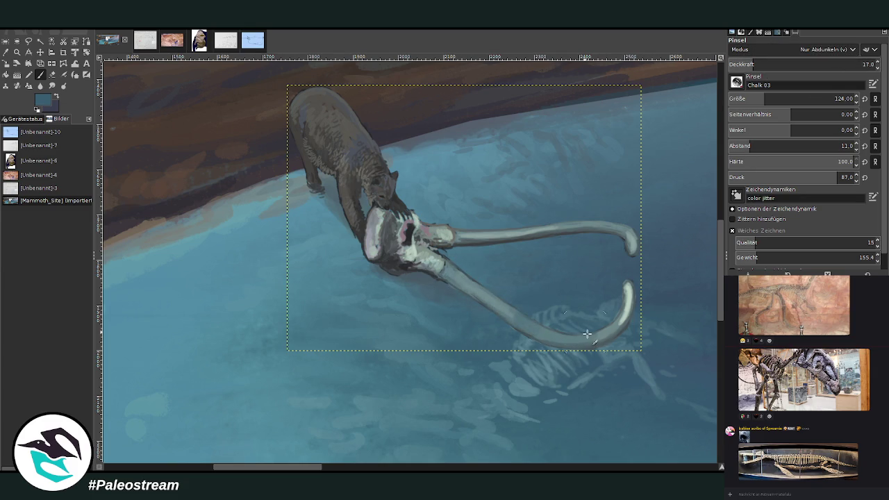
{"action": "left_click_drag", "start_coordinate": [591, 231], "coordinate": [482, 238]}
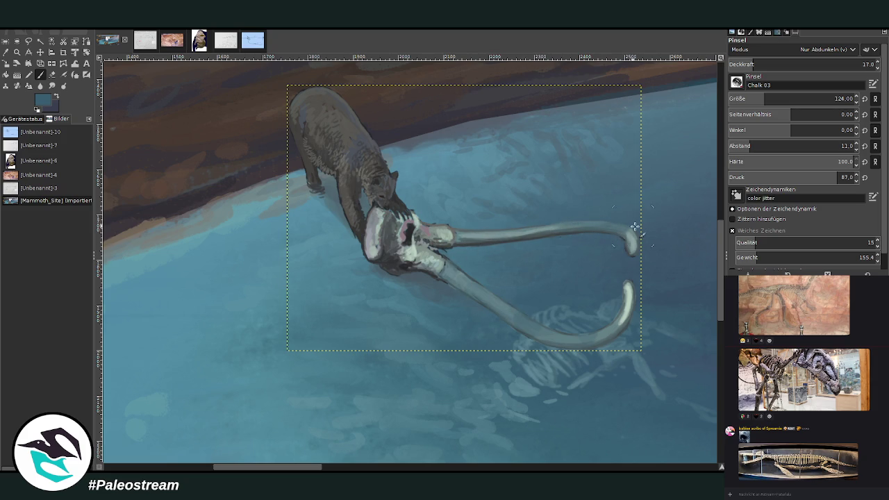
{"action": "left_click_drag", "start_coordinate": [576, 224], "coordinate": [523, 241]}
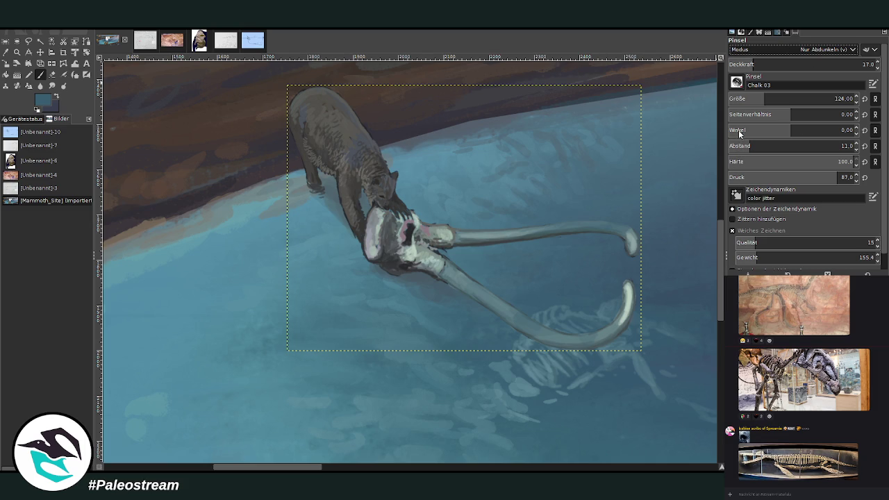
{"action": "scroll", "coordinate": [799, 49], "scroll_direction": "up", "scroll_amount": 5}
Switch the brush to Lighten only at about 18 opacity and view the whole painting
{"action": "left_click", "coordinate": [769, 63]}
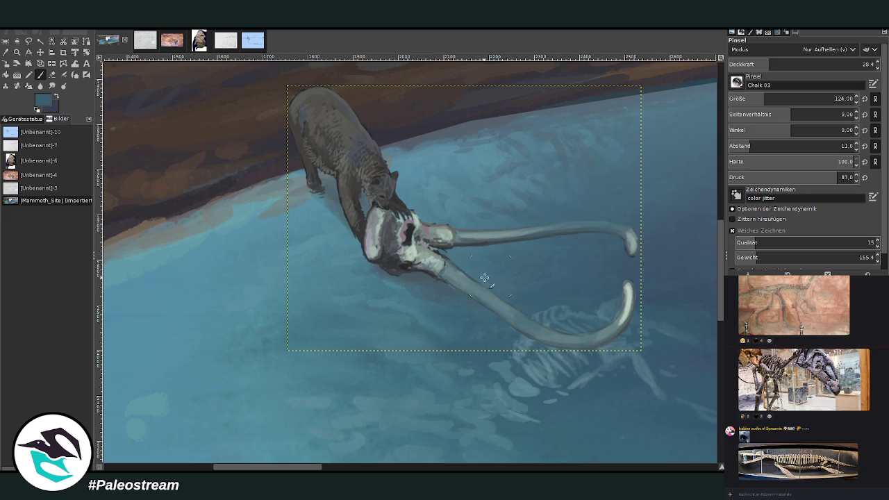
{"action": "left_click_drag", "start_coordinate": [756, 69], "coordinate": [863, 63]}
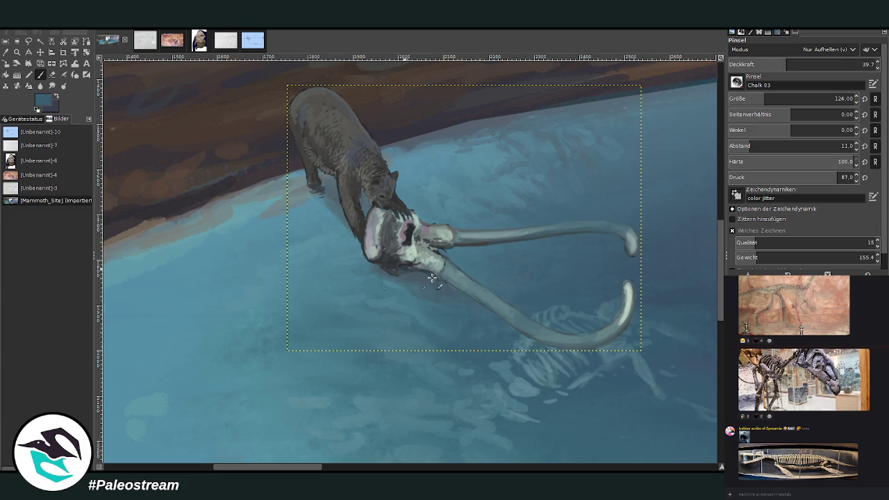
{"action": "left_click", "coordinate": [757, 67]}
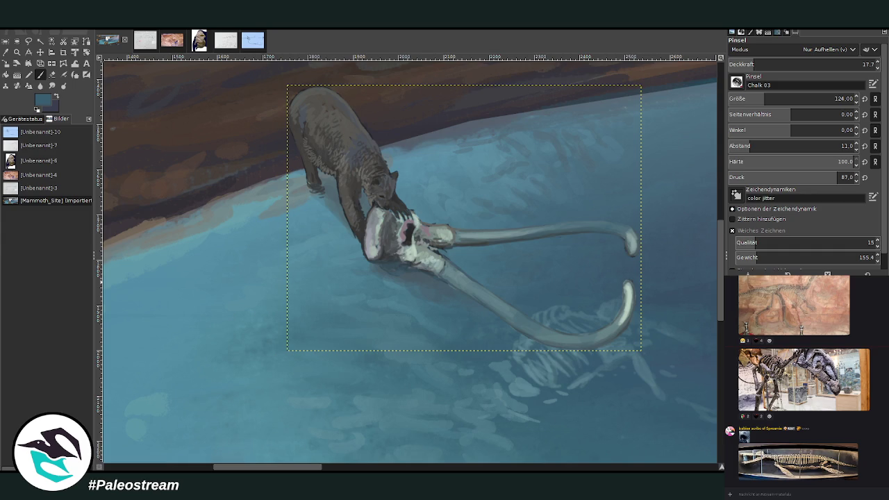
{"action": "key", "text": "shift+ctrl+j"}
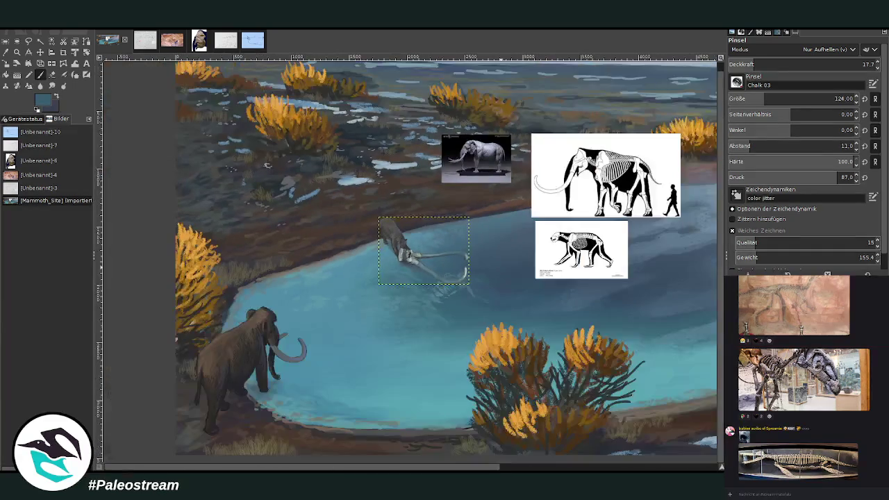
{"action": "key", "text": "z"}
{"action": "left_click_drag", "start_coordinate": [291, 180], "coordinate": [528, 410]}
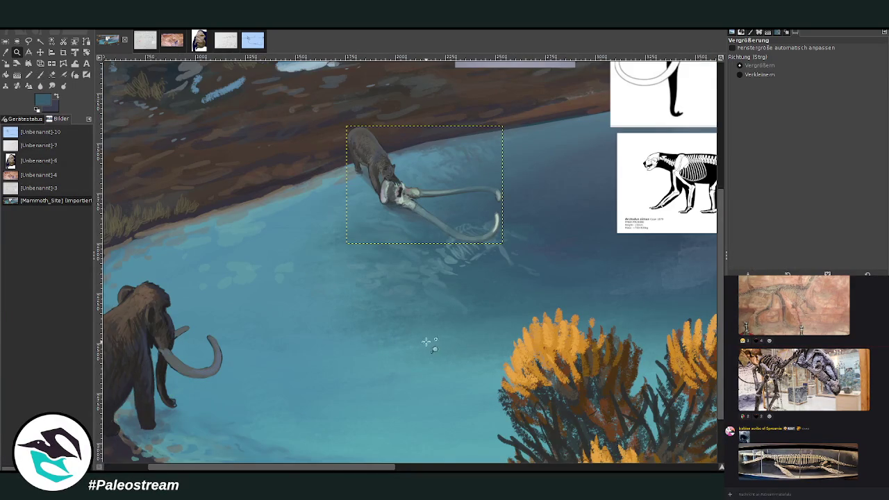
{"action": "key", "text": "minus"}
{"action": "key", "text": "minus"}
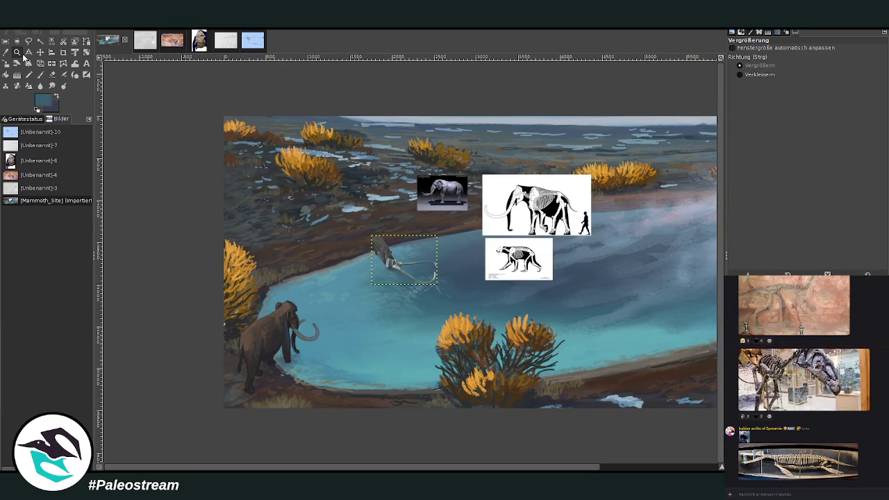
{"action": "left_click_drag", "start_coordinate": [306, 155], "coordinate": [512, 407]}
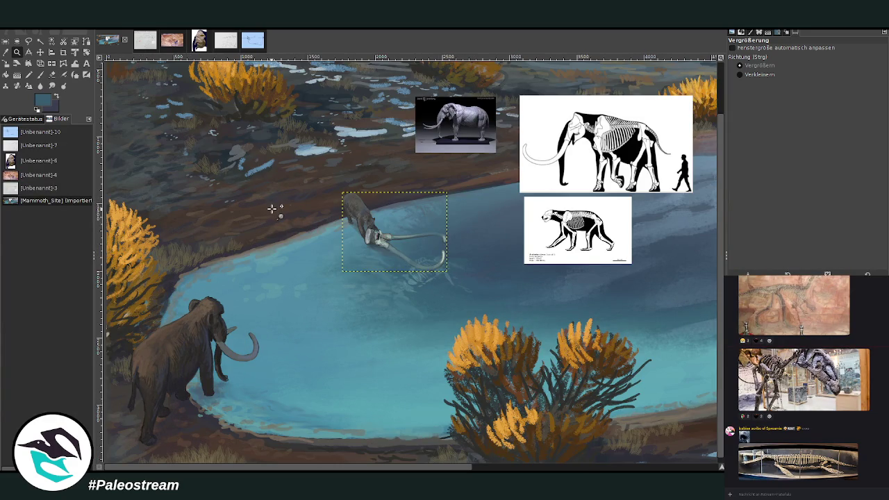
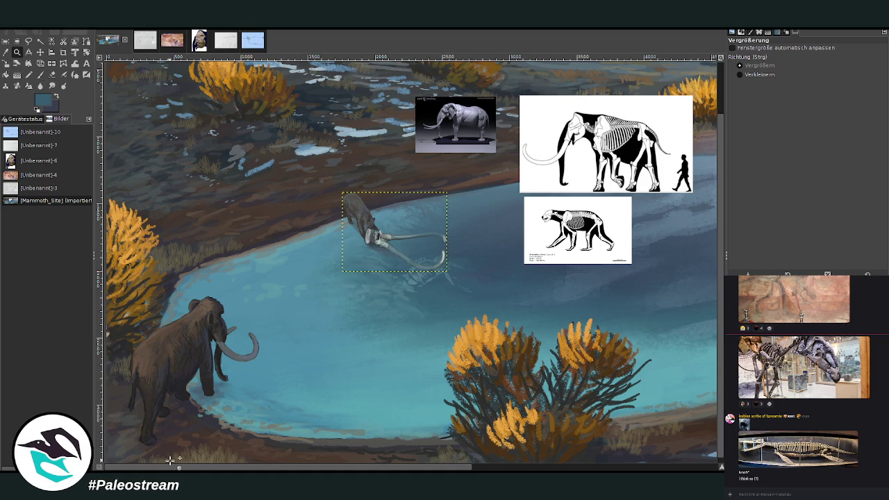
Zoom into the middle of the lakeside painting, then fit the whole image with its skeleton references in view
{"action": "scroll", "coordinate": [170, 460], "scroll_direction": "down", "scroll_amount": 1}
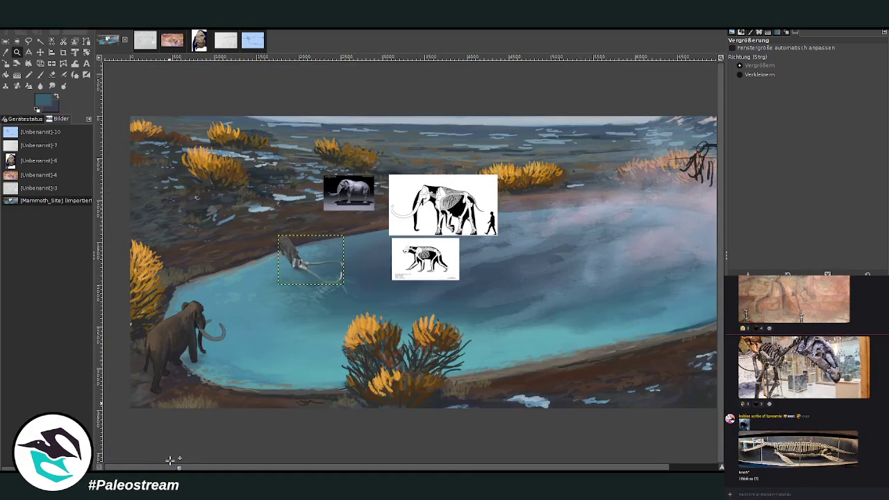
{"action": "left_click_drag", "start_coordinate": [182, 134], "coordinate": [488, 391]}
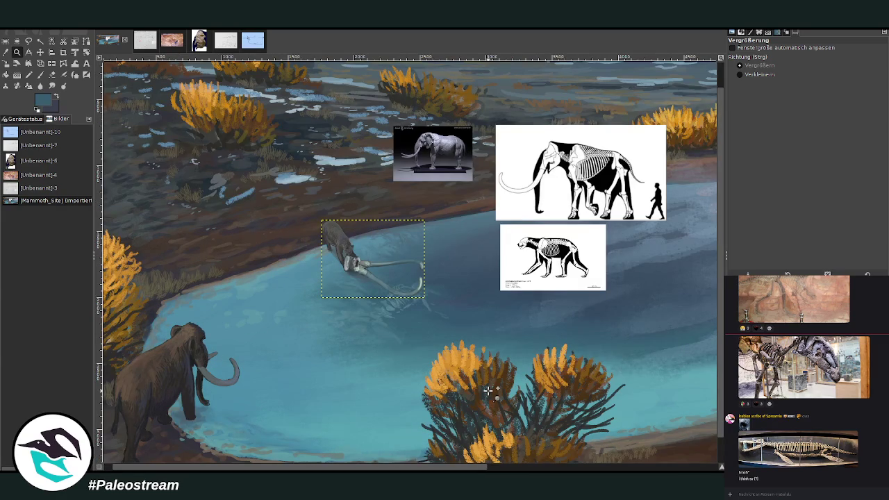
{"action": "left_click_drag", "start_coordinate": [340, 469], "coordinate": [359, 469]}
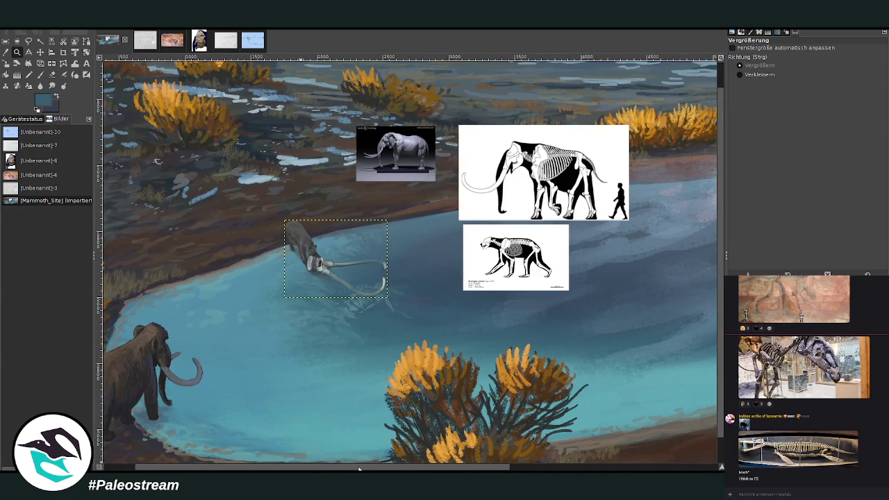
{"action": "key", "text": "minus"}
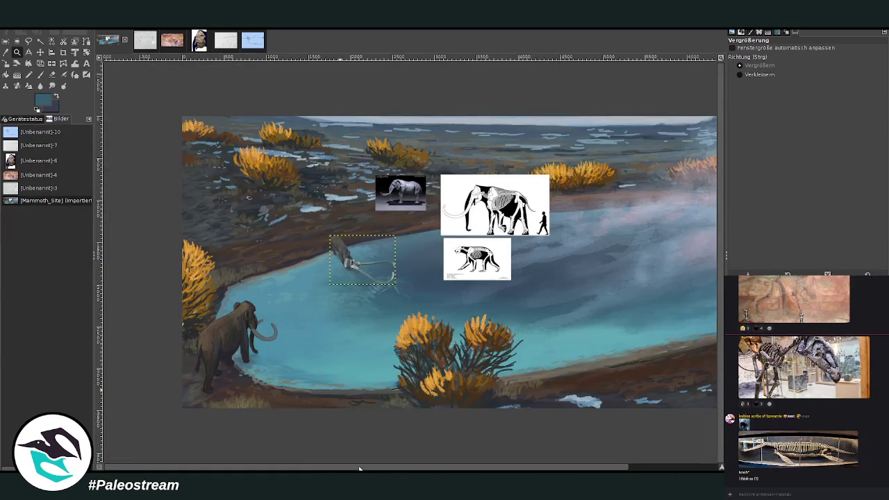
{"action": "scroll", "coordinate": [369, 452], "scroll_direction": "right", "scroll_amount": 3}
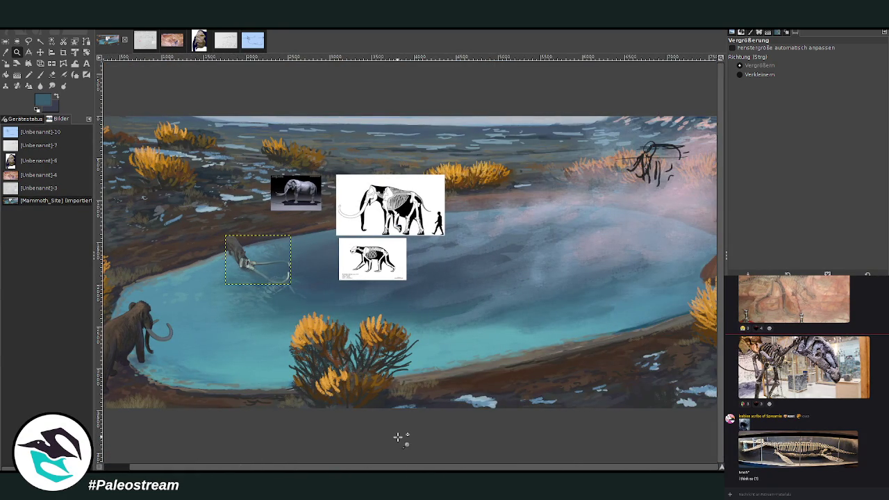
{"action": "left_click", "coordinate": [40, 52]}
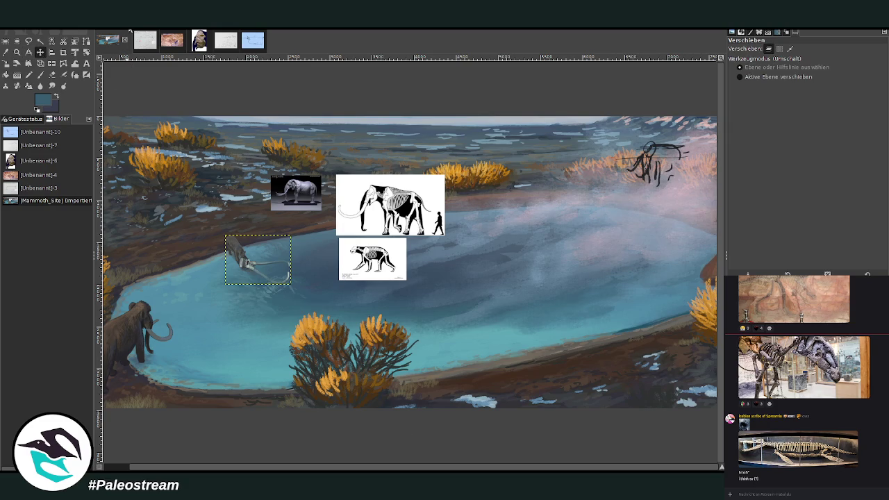
Move the large elephant skeleton and small skeleton images to the right, then zoom in on them
{"action": "left_click_drag", "start_coordinate": [381, 190], "coordinate": [523, 218]}
{"action": "left_click_drag", "start_coordinate": [392, 247], "coordinate": [644, 250]}
{"action": "left_click_drag", "start_coordinate": [555, 227], "coordinate": [540, 238]}
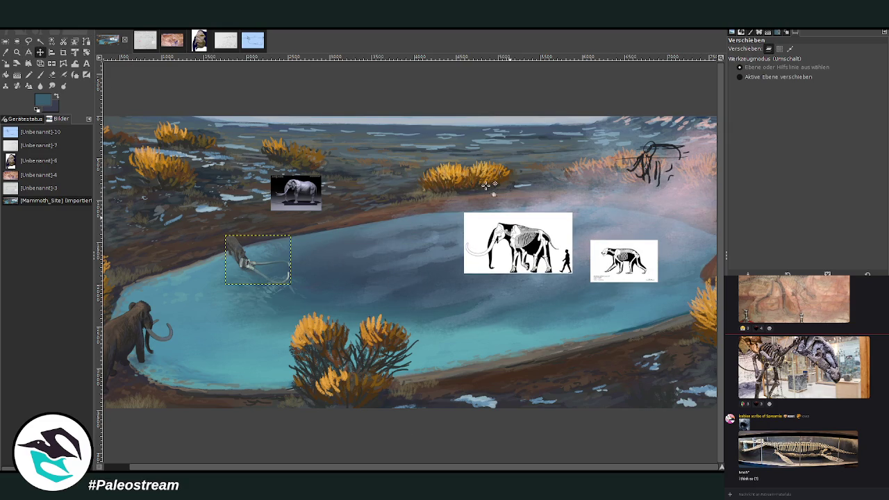
{"action": "key", "text": "z"}
{"action": "left_click", "coordinate": [458, 94]}
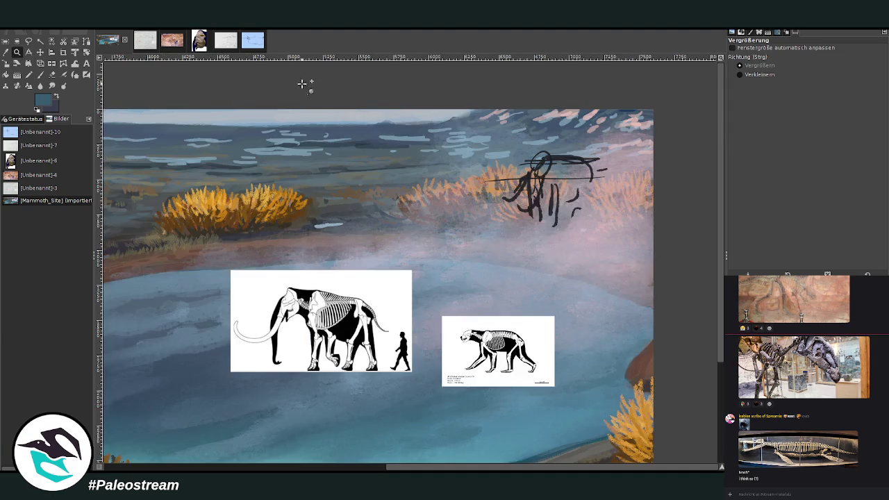
{"action": "left_click", "coordinate": [564, 174]}
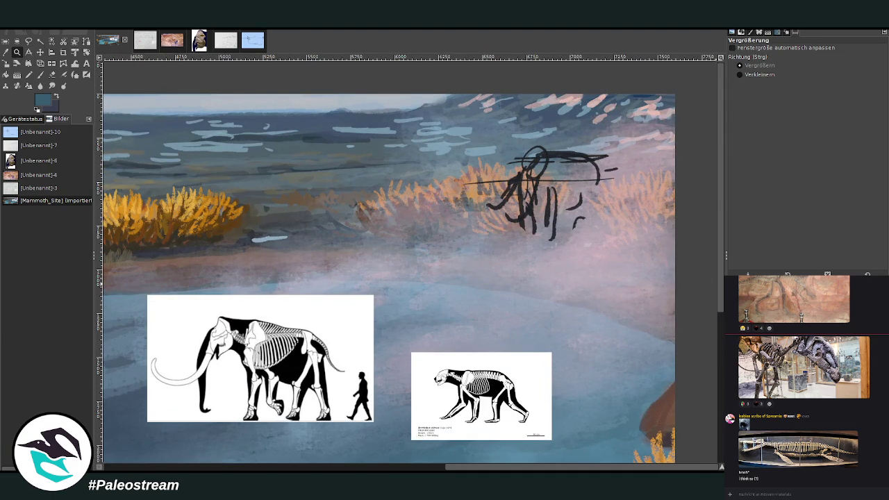
Select the whole canvas and sample a dark colour from the painting
{"action": "key", "text": "ctrl+a"}
{"action": "left_click_drag", "start_coordinate": [455, 467], "coordinate": [115, 467]}
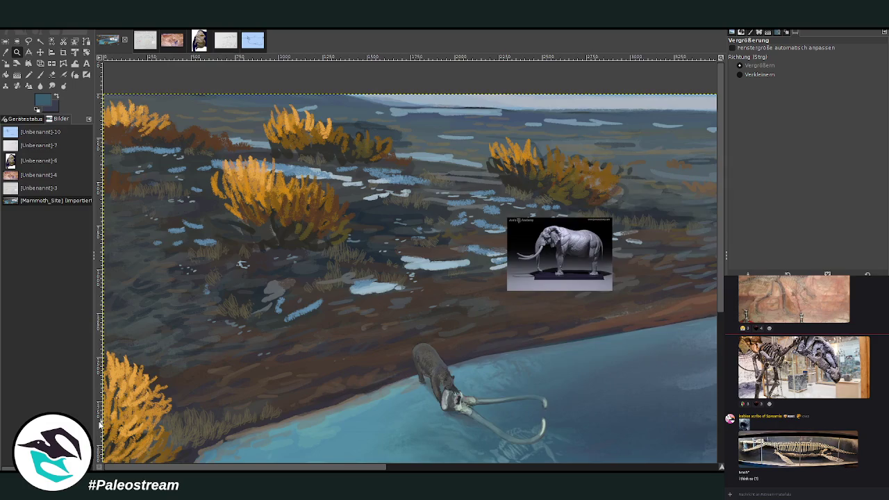
{"action": "scroll", "coordinate": [695, 382], "scroll_direction": "down", "scroll_amount": 5}
{"action": "scroll", "coordinate": [695, 382], "scroll_direction": "down", "scroll_amount": 4}
{"action": "key", "text": "o"}
{"action": "left_click", "coordinate": [224, 254]}
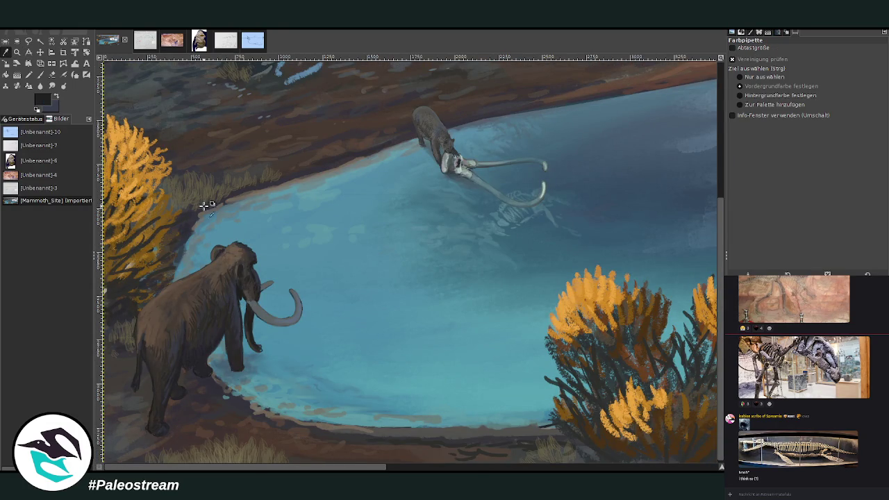
Paste the copied browser screenshot of a mounted mammoth skeleton onto the canvas
{"action": "left_click", "coordinate": [40, 74]}
{"action": "scroll", "coordinate": [410, 262], "scroll_direction": "right", "scroll_amount": 10}
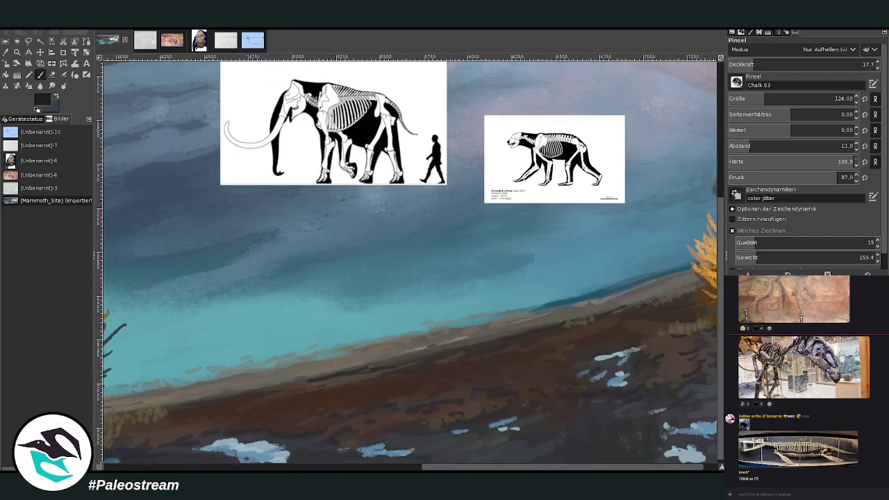
{"action": "scroll", "coordinate": [723, 133], "scroll_direction": "up", "scroll_amount": 1}
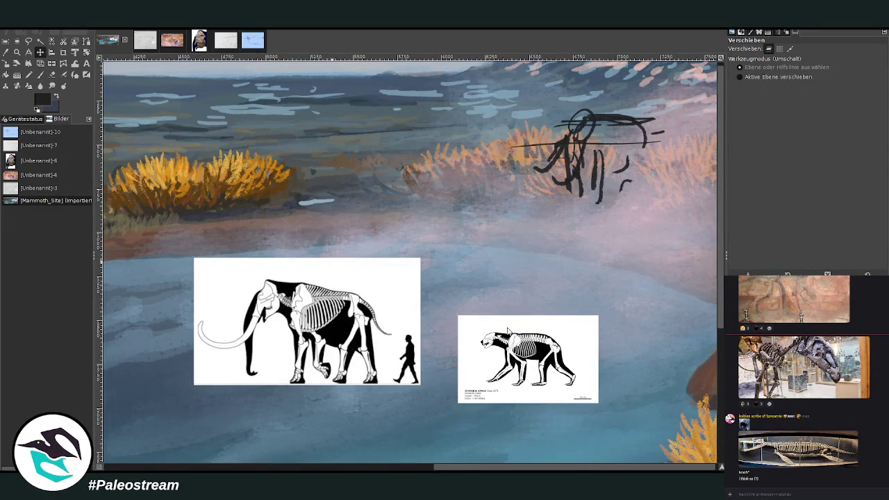
{"action": "key", "text": "ctrl+v"}
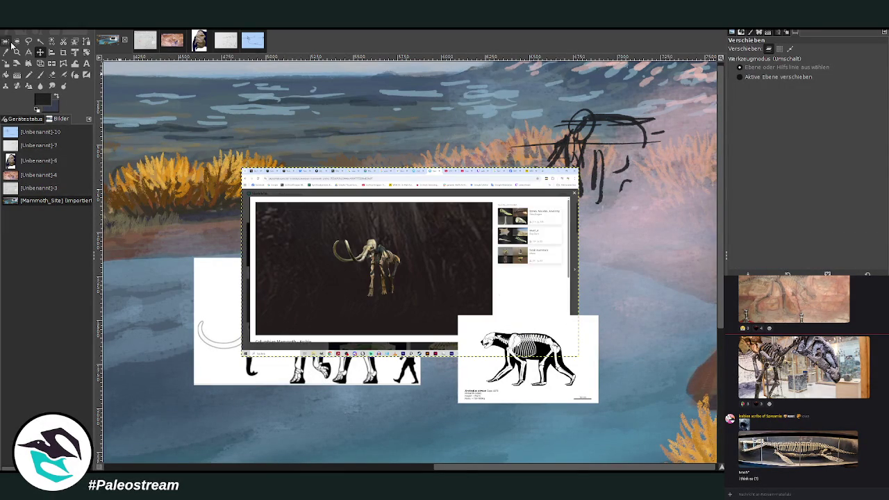
Crop the pasted screenshot down to the mammoth skeleton and rescale the photo
{"action": "left_click", "coordinate": [63, 52]}
{"action": "left_click_drag", "start_coordinate": [328, 229], "coordinate": [414, 301]}
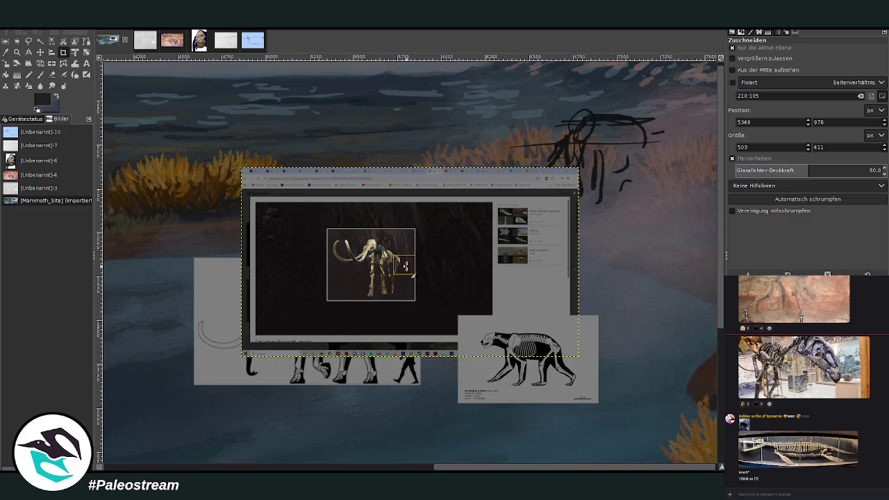
{"action": "left_click", "coordinate": [396, 267]}
{"action": "left_click", "coordinate": [6, 63]}
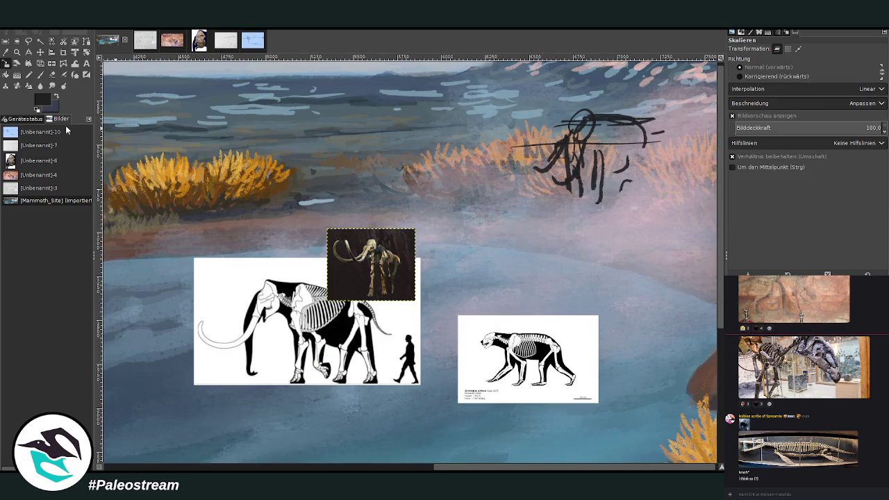
{"action": "left_click", "coordinate": [358, 271]}
{"action": "left_click_drag", "start_coordinate": [388, 268], "coordinate": [467, 250]}
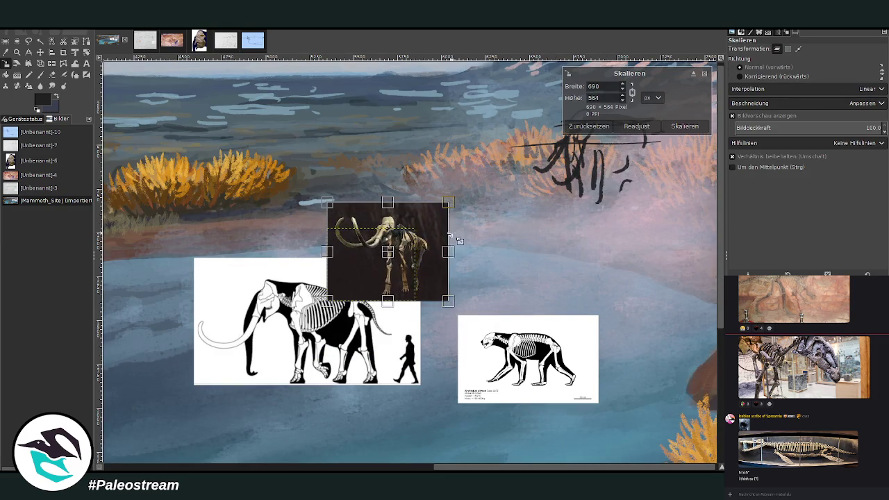
{"action": "mouse_move", "coordinate": [371, 241]}
{"action": "left_mouse_down"}
{"action": "mouse_move", "coordinate": [519, 161]}
{"action": "mouse_move", "coordinate": [688, 126]}
{"action": "left_mouse_up"}
{"action": "left_click", "coordinate": [688, 127]}
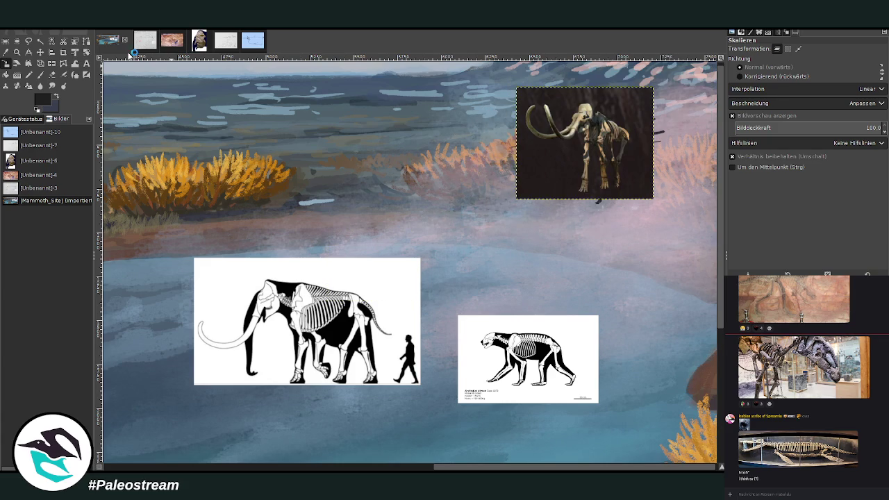
Reposition the mammoth skeleton photo over the orange shrubs, fully inside the canvas
{"action": "left_click", "coordinate": [41, 52]}
{"action": "left_click_drag", "start_coordinate": [585, 133], "coordinate": [602, 141]}
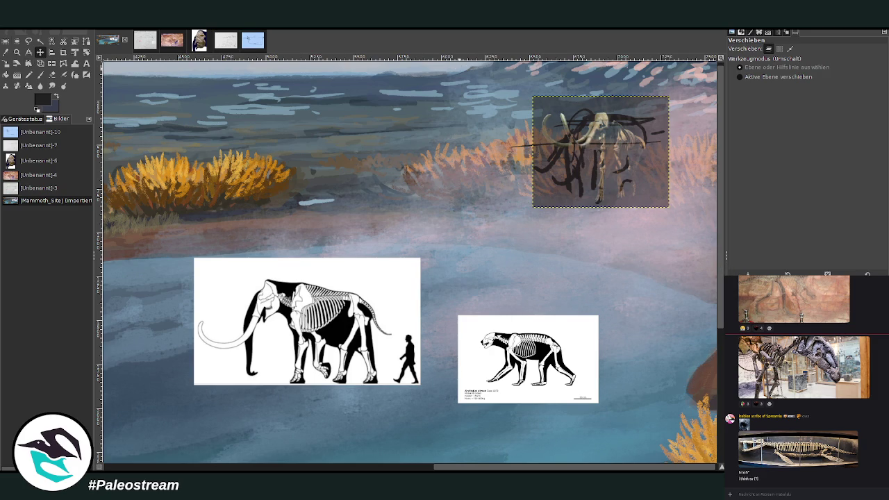
{"action": "left_click_drag", "start_coordinate": [630, 148], "coordinate": [722, 159]}
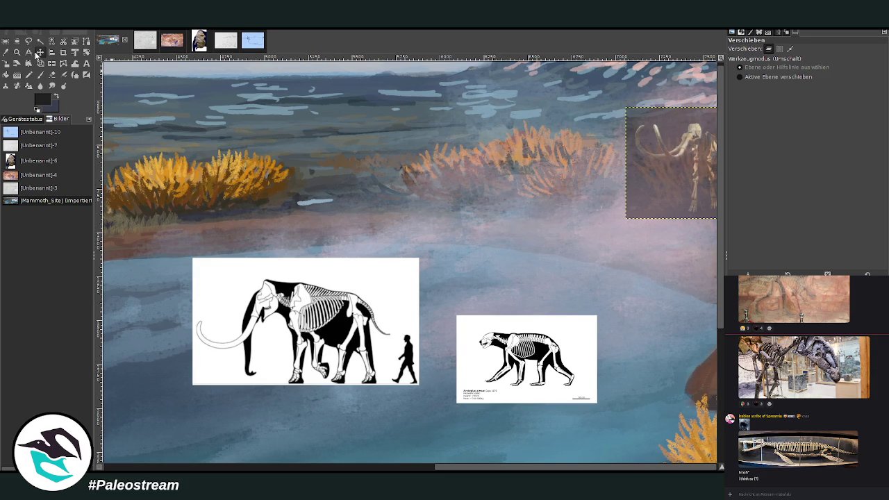
{"action": "left_click_drag", "start_coordinate": [644, 154], "coordinate": [536, 136]}
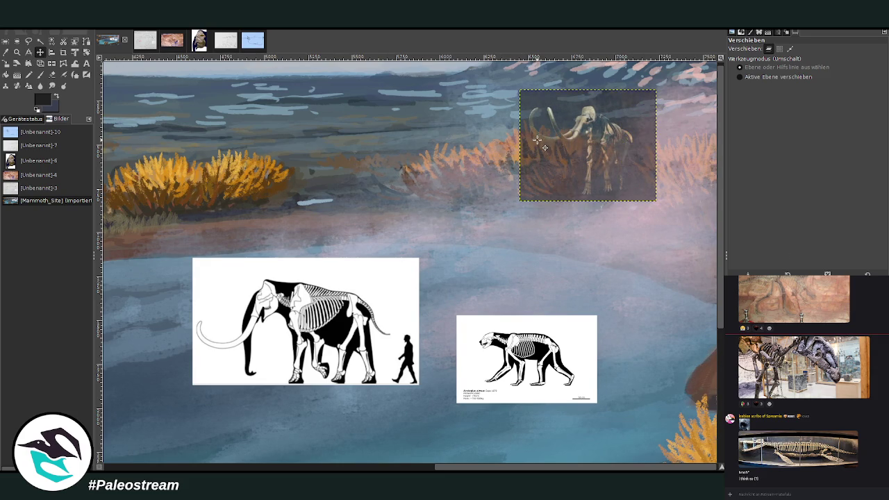
Rotate the skeleton photo about 5.47° and zoom in on it
{"action": "left_click", "coordinate": [86, 52]}
{"action": "left_click_drag", "start_coordinate": [635, 171], "coordinate": [634, 177]}
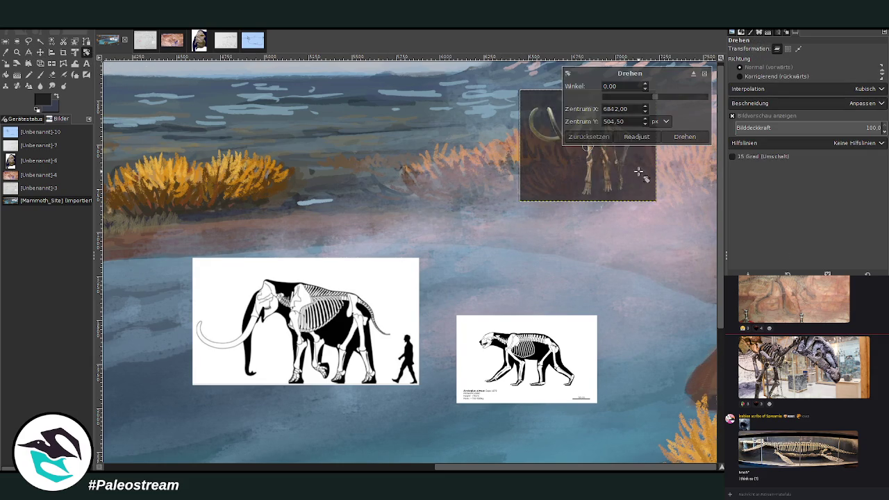
{"action": "left_click", "coordinate": [684, 137]}
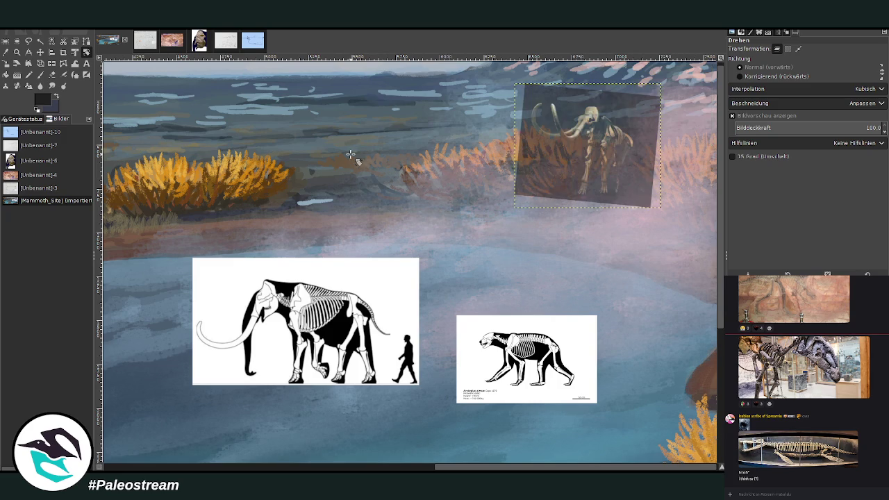
{"action": "left_click", "coordinate": [17, 53]}
{"action": "left_click_drag", "start_coordinate": [505, 94], "coordinate": [632, 224]}
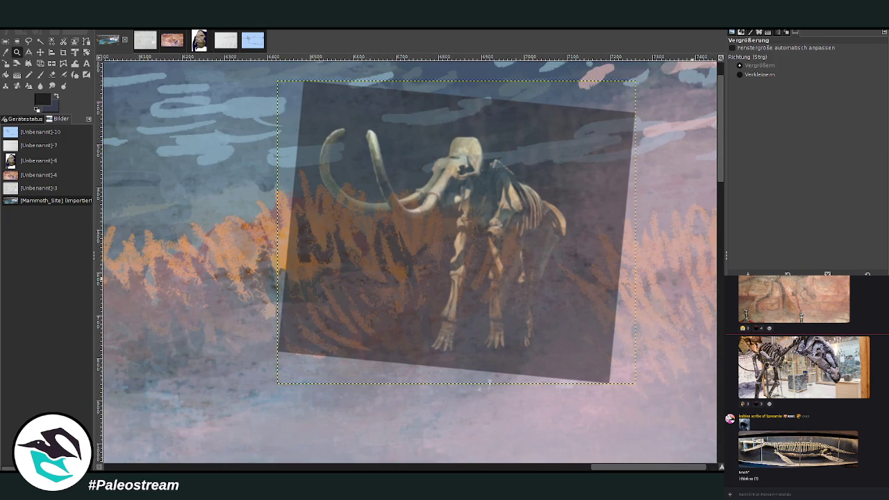
Chalk-outline the mammoth's skull, back, rump, belly and chest over the skeleton photo
{"action": "left_click", "coordinate": [40, 74]}
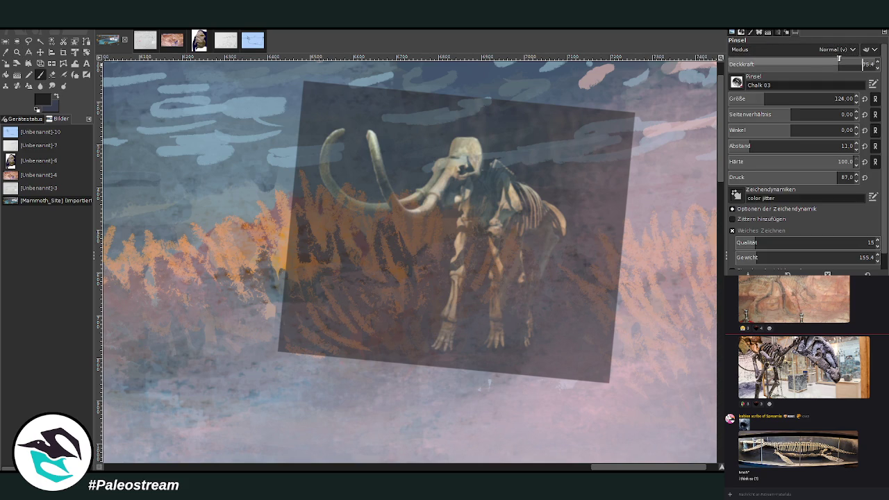
{"action": "left_click_drag", "start_coordinate": [444, 144], "coordinate": [480, 147]}
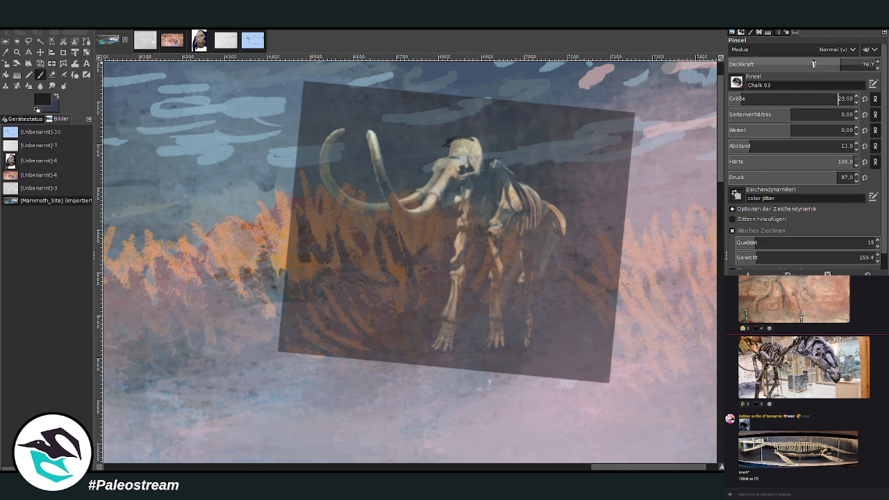
{"action": "mouse_move", "coordinate": [447, 142]}
{"action": "left_mouse_down"}
{"action": "mouse_move", "coordinate": [485, 144]}
{"action": "mouse_move", "coordinate": [522, 177]}
{"action": "mouse_move", "coordinate": [538, 252]}
{"action": "mouse_move", "coordinate": [522, 267]}
{"action": "left_mouse_up"}
{"action": "mouse_move", "coordinate": [546, 199]}
{"action": "left_mouse_down"}
{"action": "mouse_move", "coordinate": [568, 224]}
{"action": "mouse_move", "coordinate": [543, 263]}
{"action": "left_mouse_up"}
{"action": "mouse_move", "coordinate": [490, 245]}
{"action": "left_mouse_down"}
{"action": "mouse_move", "coordinate": [504, 270]}
{"action": "mouse_move", "coordinate": [549, 240]}
{"action": "left_mouse_up"}
{"action": "mouse_move", "coordinate": [479, 268]}
{"action": "left_mouse_down"}
{"action": "mouse_move", "coordinate": [453, 224]}
{"action": "mouse_move", "coordinate": [469, 257]}
{"action": "mouse_move", "coordinate": [507, 274]}
{"action": "mouse_move", "coordinate": [560, 233]}
{"action": "mouse_move", "coordinate": [542, 283]}
{"action": "mouse_move", "coordinate": [529, 282]}
{"action": "mouse_move", "coordinate": [528, 316]}
{"action": "left_mouse_up"}
{"action": "left_click_drag", "start_coordinate": [553, 267], "coordinate": [540, 312]}
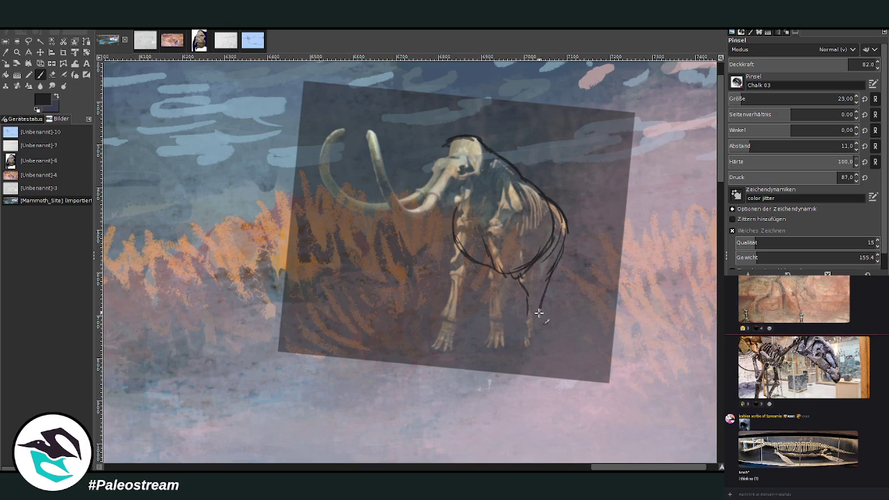
Trace body contours, the legs and the front-left foot in dark chalk
{"action": "left_click_drag", "start_coordinate": [519, 281], "coordinate": [526, 321]}
{"action": "mouse_move", "coordinate": [479, 253]}
{"action": "left_mouse_down"}
{"action": "mouse_move", "coordinate": [483, 198]}
{"action": "mouse_move", "coordinate": [504, 244]}
{"action": "left_mouse_up"}
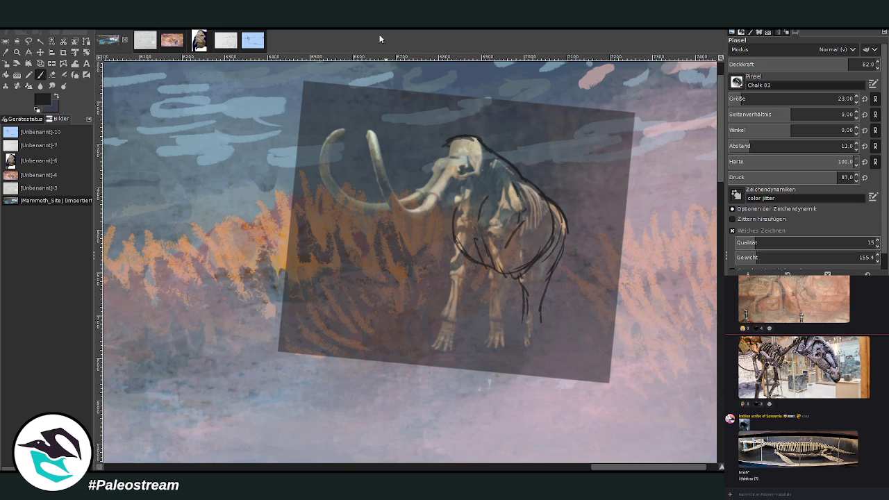
{"action": "mouse_move", "coordinate": [484, 244]}
{"action": "left_mouse_down"}
{"action": "mouse_move", "coordinate": [497, 166]}
{"action": "mouse_move", "coordinate": [517, 240]}
{"action": "mouse_move", "coordinate": [489, 321]}
{"action": "left_mouse_up"}
{"action": "left_click_drag", "start_coordinate": [508, 273], "coordinate": [502, 332]}
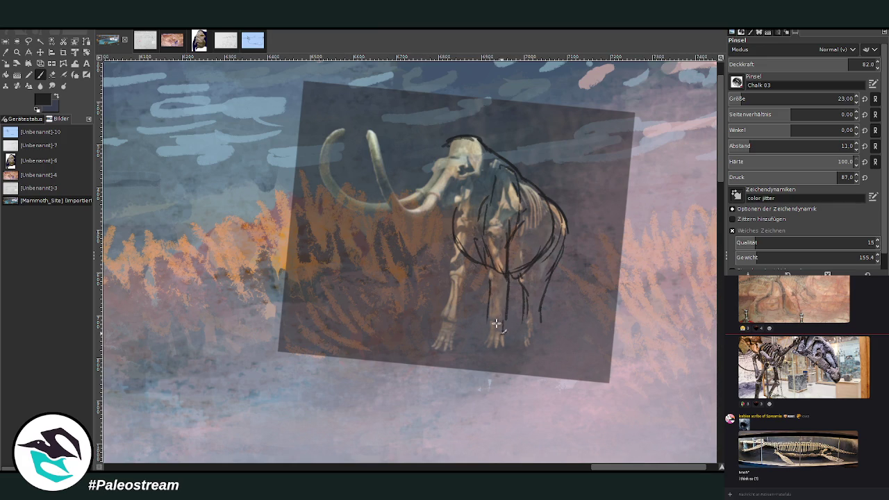
{"action": "mouse_move", "coordinate": [486, 243]}
{"action": "left_mouse_down"}
{"action": "mouse_move", "coordinate": [490, 325]}
{"action": "mouse_move", "coordinate": [513, 348]}
{"action": "mouse_move", "coordinate": [491, 353]}
{"action": "left_mouse_up"}
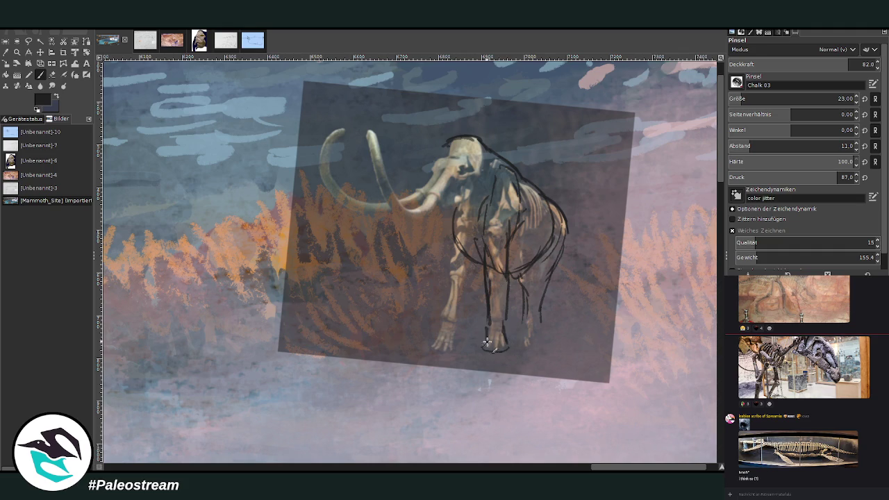
{"action": "left_click_drag", "start_coordinate": [453, 228], "coordinate": [455, 316]}
{"action": "mouse_move", "coordinate": [448, 257]}
{"action": "left_mouse_down"}
{"action": "mouse_move", "coordinate": [439, 314]}
{"action": "mouse_move", "coordinate": [455, 231]}
{"action": "left_mouse_up"}
{"action": "mouse_move", "coordinate": [451, 318]}
{"action": "left_mouse_down"}
{"action": "mouse_move", "coordinate": [460, 344]}
{"action": "mouse_move", "coordinate": [431, 335]}
{"action": "left_mouse_up"}
Zoom out to check the whole composition, then zoom back in on the skeleton photo
{"action": "key", "text": "minus"}
{"action": "key", "text": "minus"}
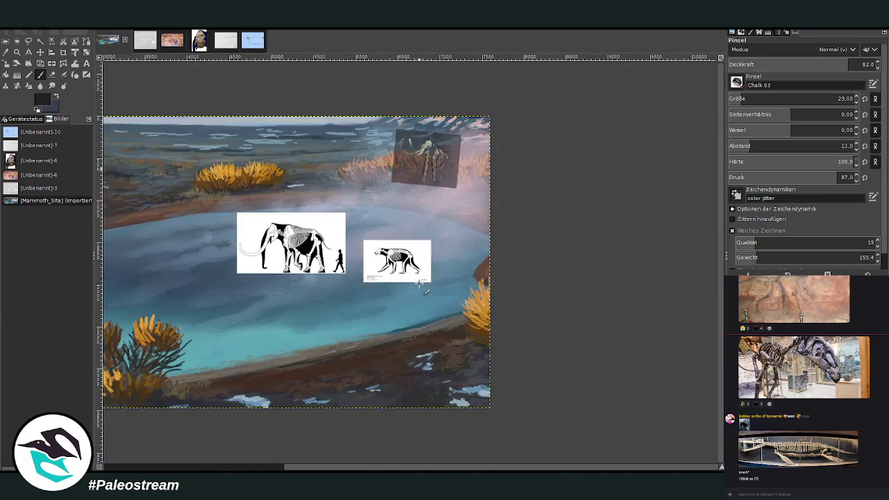
{"action": "key", "text": "minus"}
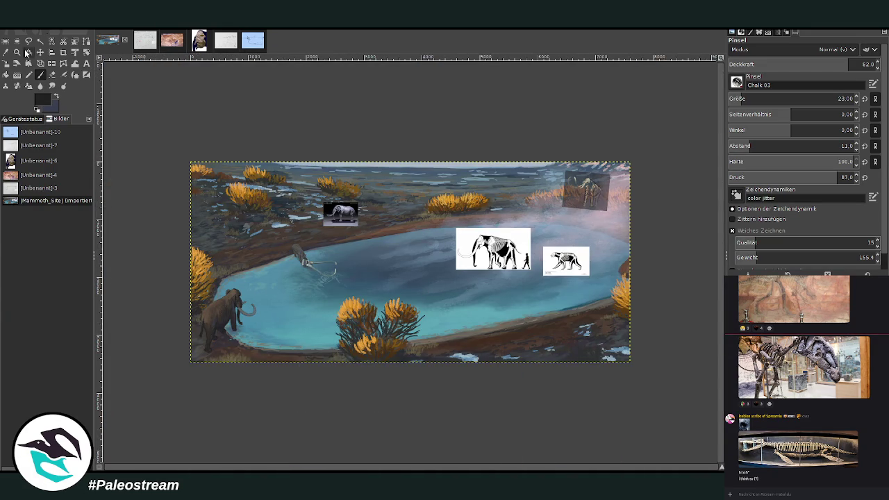
{"action": "key", "text": "z"}
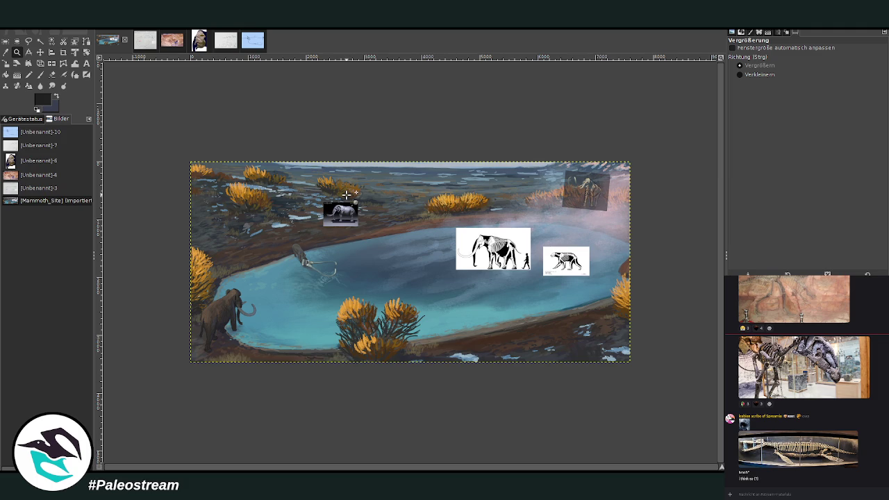
{"action": "left_click_drag", "start_coordinate": [519, 166], "coordinate": [604, 217]}
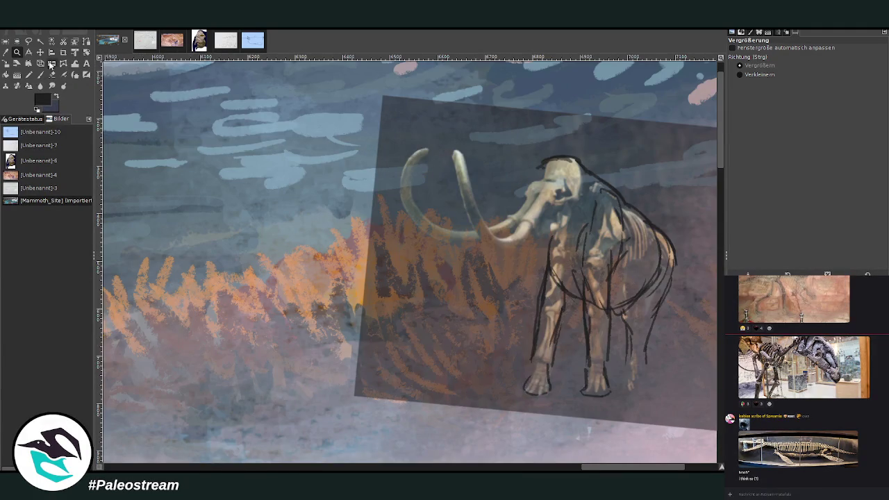
{"action": "left_click", "coordinate": [40, 74]}
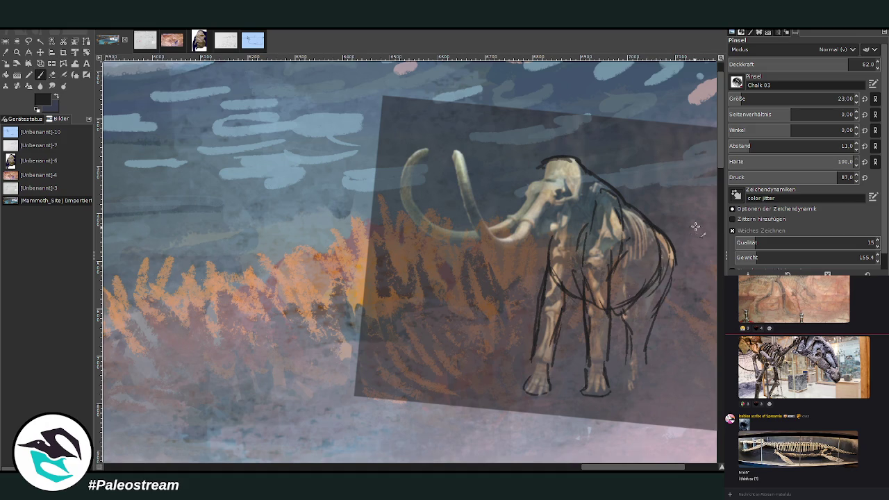
Sketch the belly, front leg, head arc, ear, forehead and trunk down to its tip
{"action": "mouse_move", "coordinate": [637, 307]}
{"action": "left_mouse_down"}
{"action": "mouse_move", "coordinate": [626, 323]}
{"action": "mouse_move", "coordinate": [573, 292]}
{"action": "mouse_move", "coordinate": [564, 244]}
{"action": "mouse_move", "coordinate": [537, 300]}
{"action": "left_mouse_up"}
{"action": "left_click_drag", "start_coordinate": [553, 230], "coordinate": [543, 285]}
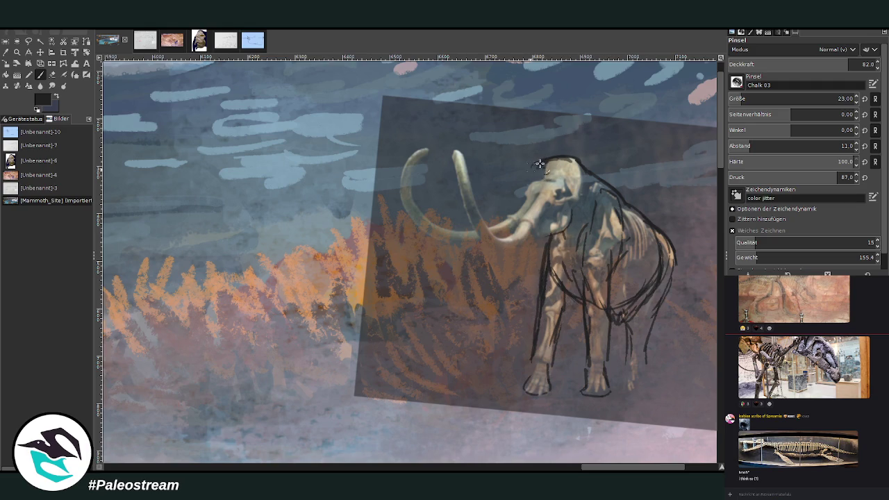
{"action": "mouse_move", "coordinate": [532, 167]}
{"action": "left_mouse_down"}
{"action": "mouse_move", "coordinate": [557, 162]}
{"action": "mouse_move", "coordinate": [570, 175]}
{"action": "left_mouse_up"}
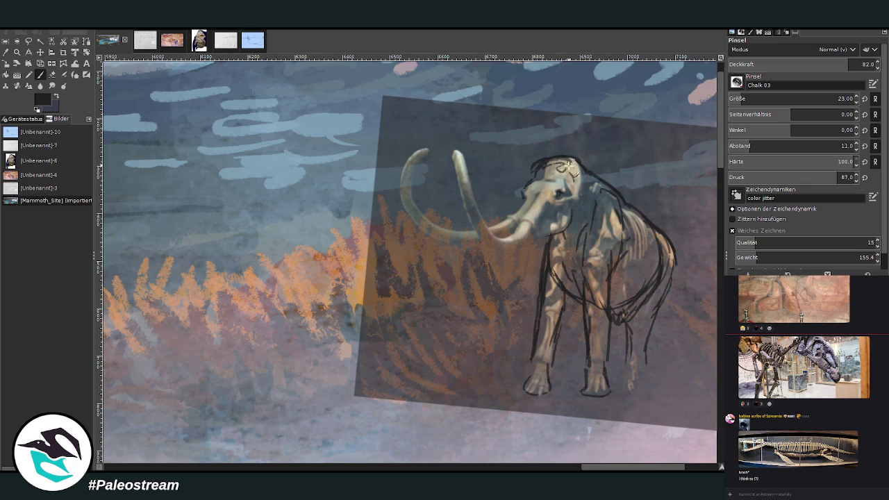
{"action": "left_click_drag", "start_coordinate": [585, 180], "coordinate": [601, 209]}
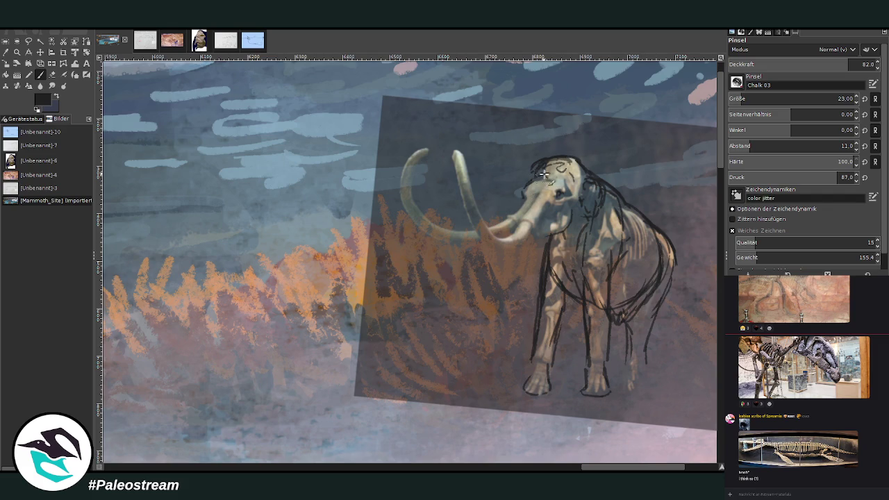
{"action": "left_click_drag", "start_coordinate": [520, 198], "coordinate": [494, 230]}
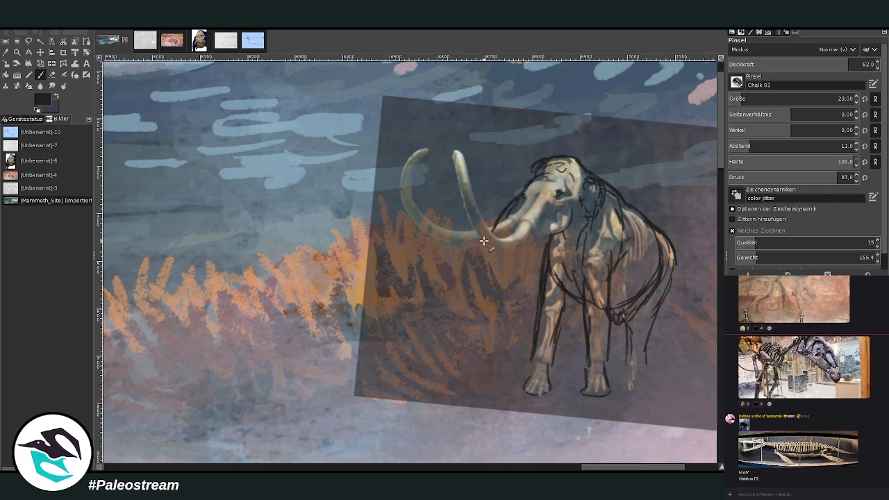
{"action": "mouse_move", "coordinate": [474, 241]}
{"action": "left_mouse_down"}
{"action": "mouse_move", "coordinate": [452, 202]}
{"action": "mouse_move", "coordinate": [426, 188]}
{"action": "mouse_move", "coordinate": [452, 234]}
{"action": "mouse_move", "coordinate": [482, 254]}
{"action": "mouse_move", "coordinate": [472, 256]}
{"action": "left_mouse_up"}
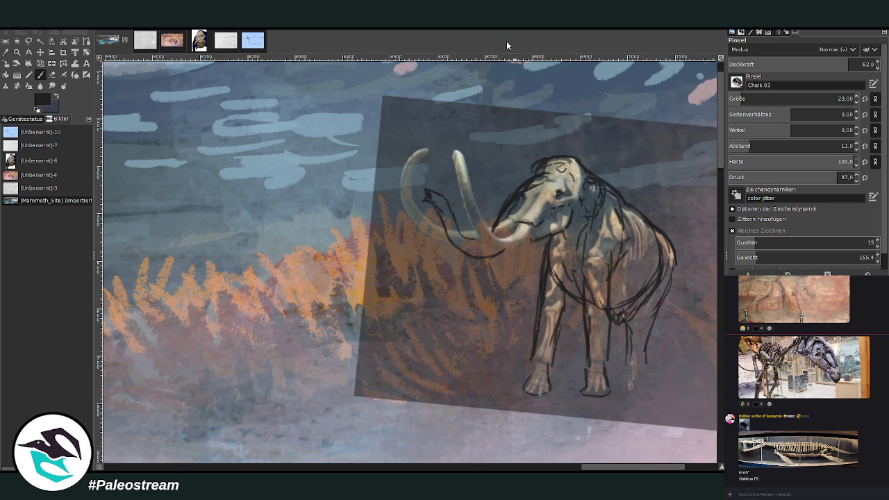
{"action": "mouse_move", "coordinate": [499, 226]}
{"action": "left_mouse_down"}
{"action": "mouse_move", "coordinate": [538, 242]}
{"action": "mouse_move", "coordinate": [476, 242]}
{"action": "mouse_move", "coordinate": [455, 181]}
{"action": "mouse_move", "coordinate": [485, 219]}
{"action": "left_mouse_up"}
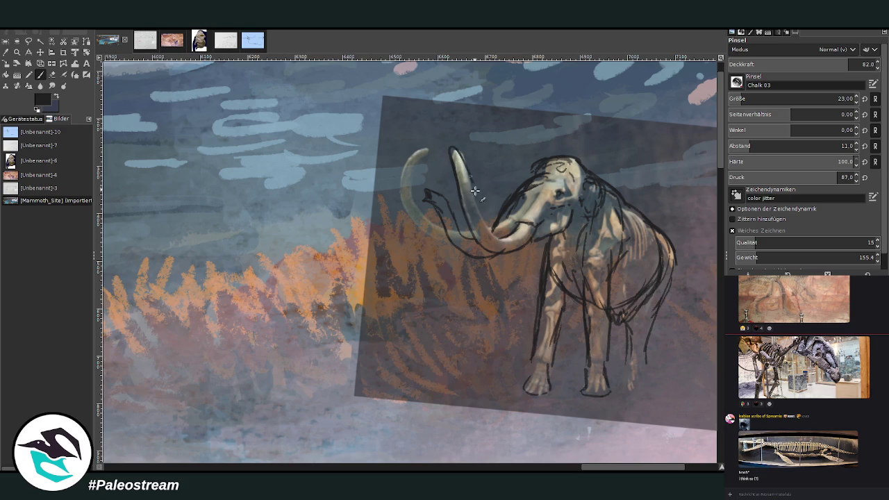